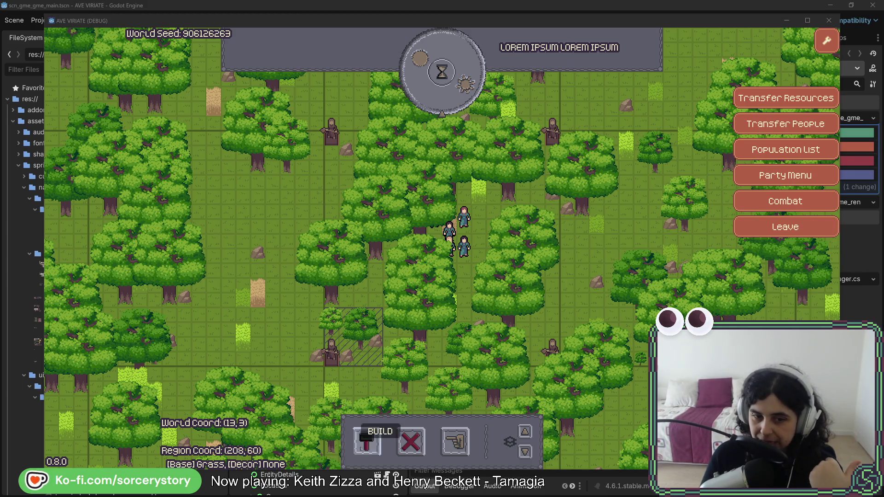
# Pick a house from the hammer build menu, then inspect the rock on the map
pyautogui.click(366, 441)
pyautogui.click(352, 396)
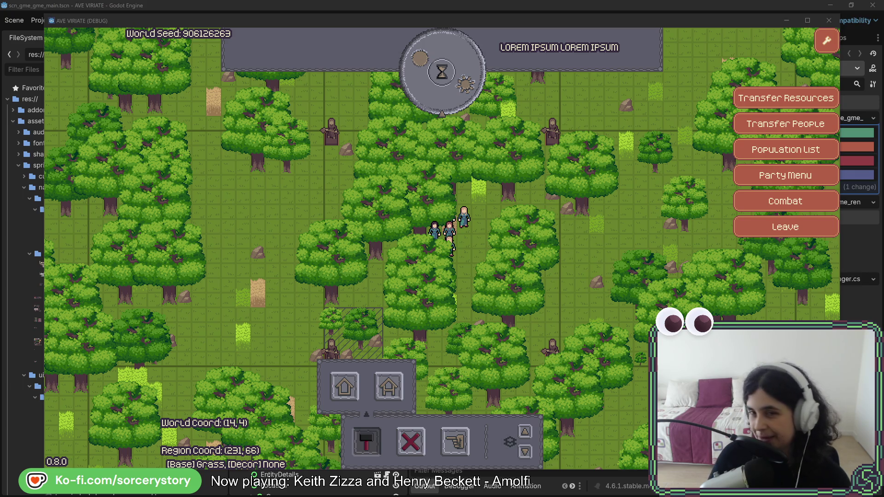
pyautogui.click(594, 288)
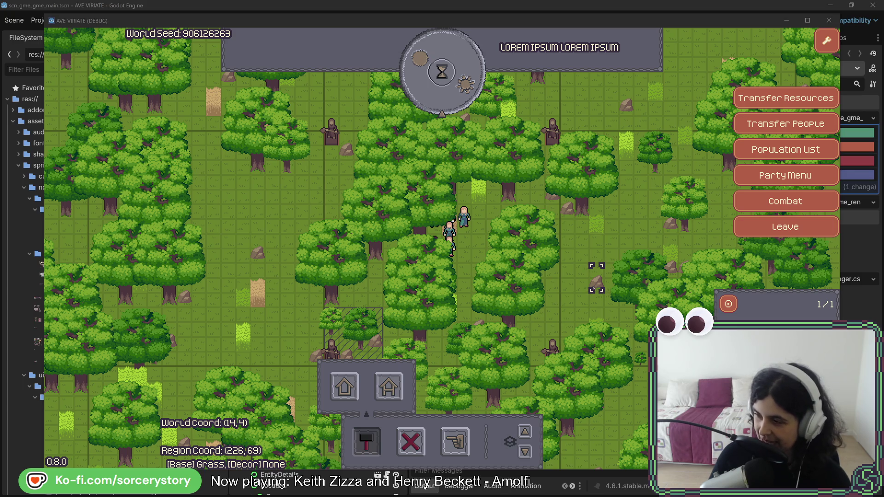
pyautogui.click(609, 318)
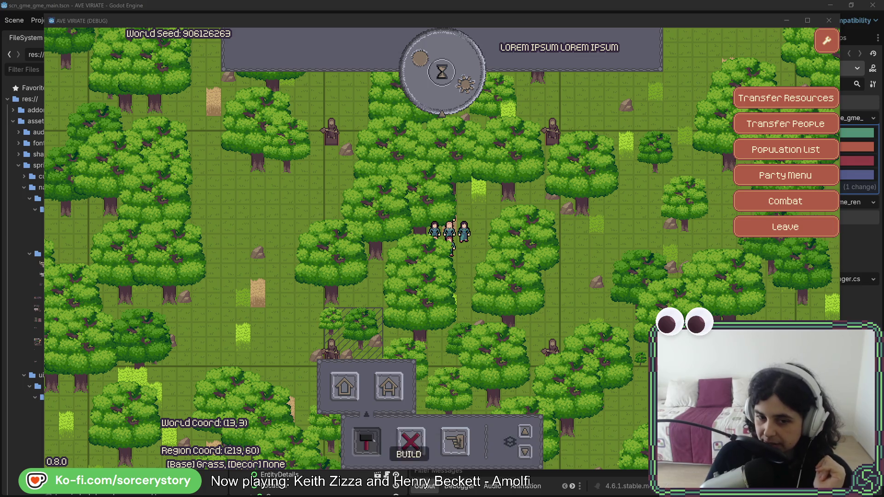
pyautogui.click(345, 387)
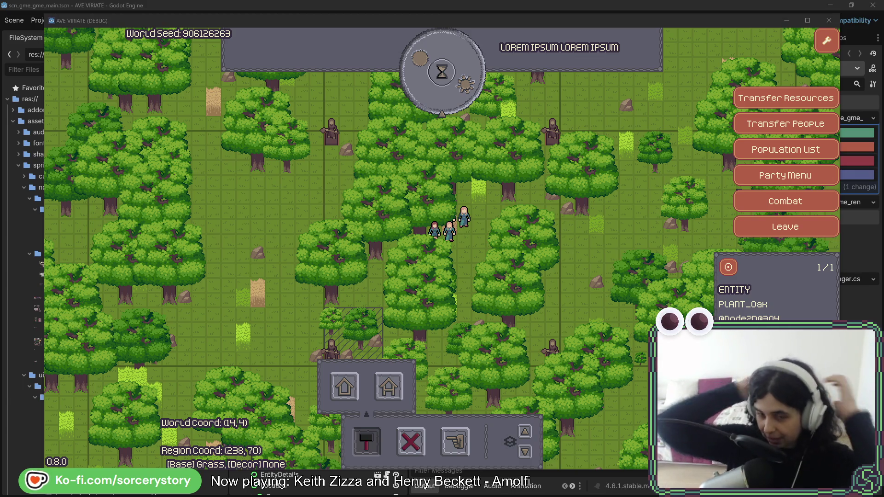
# Close the PLANT_Oak info panel with Escape
pyautogui.press('Escape')
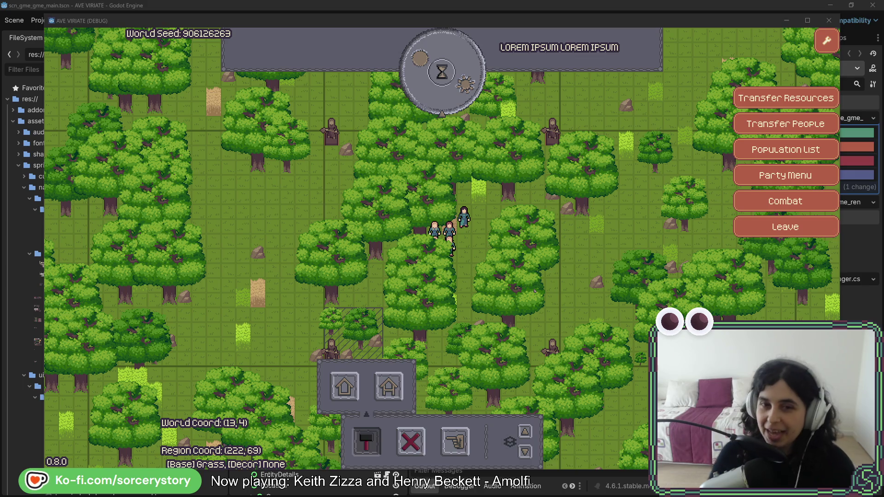
# Bring the game window back into focus
pyautogui.click(591, 304)
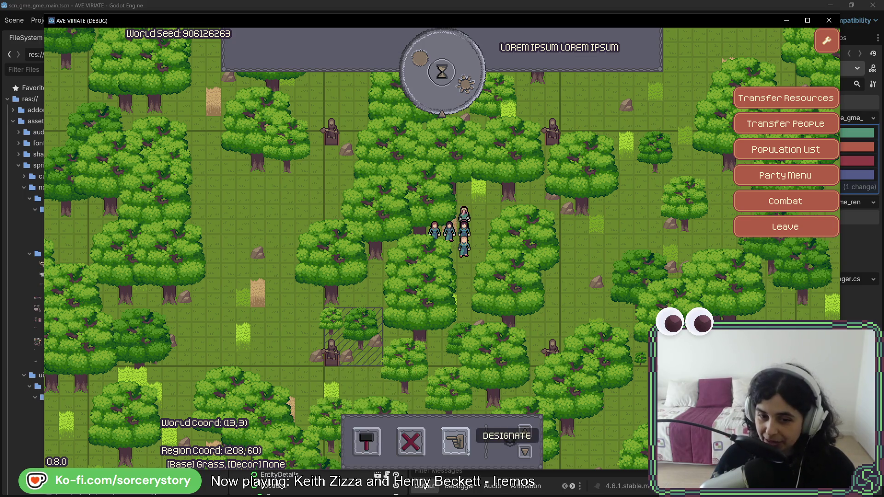
# Toggle the Designate options while panning the map up and right
pyautogui.click(456, 441)
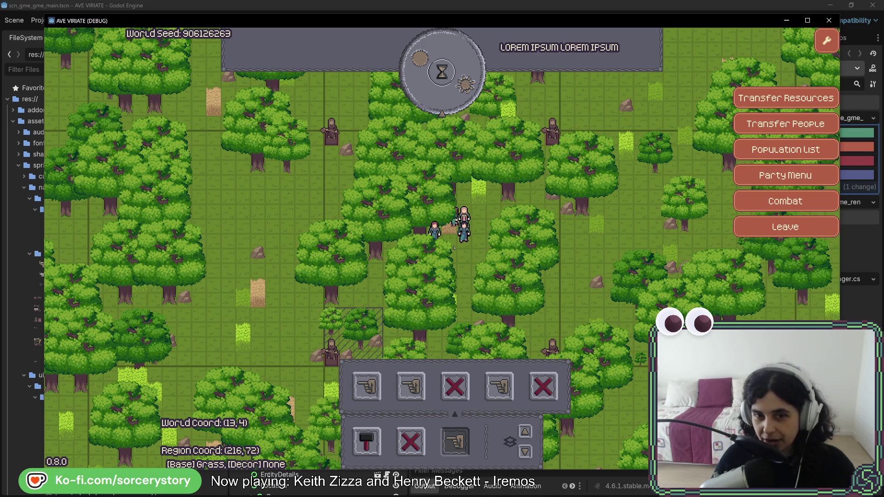
pyautogui.press('w')
pyautogui.press('d')
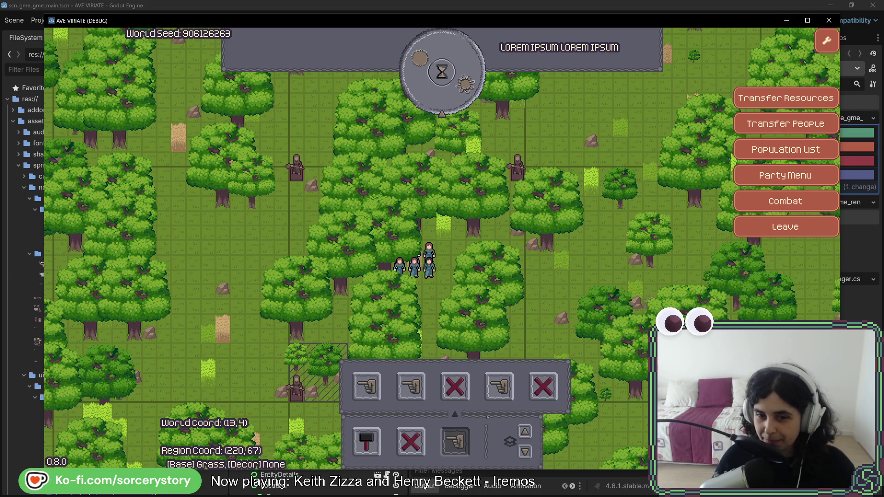
pyautogui.click(456, 441)
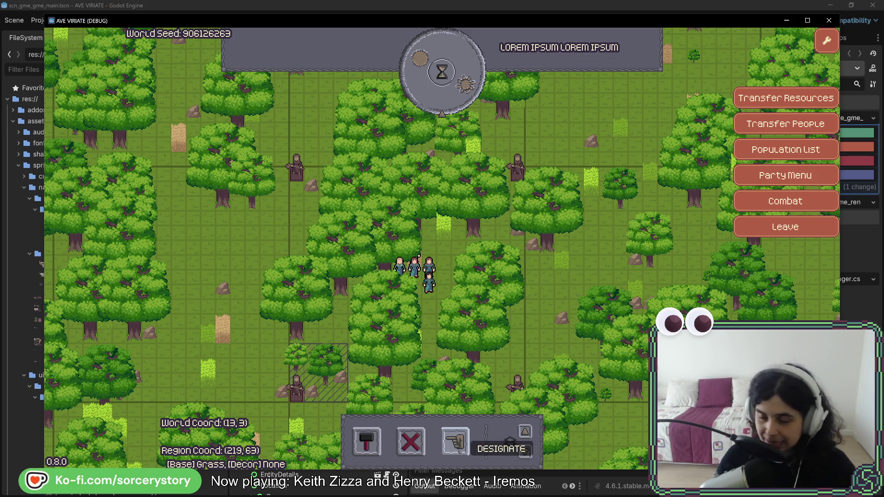
pyautogui.click(460, 452)
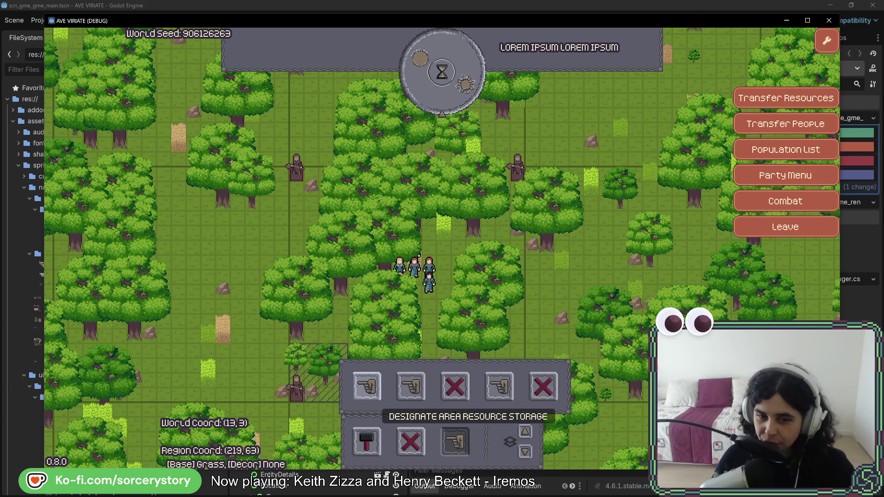
# Inspect the villager near the map centre, dismiss it, and pan around the forest
pyautogui.click(430, 256)
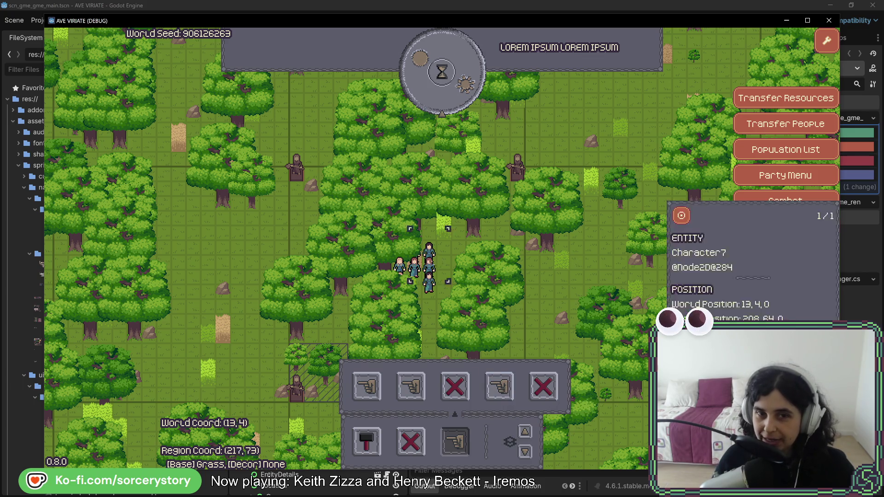
pyautogui.press('Escape')
pyautogui.press('Escape')
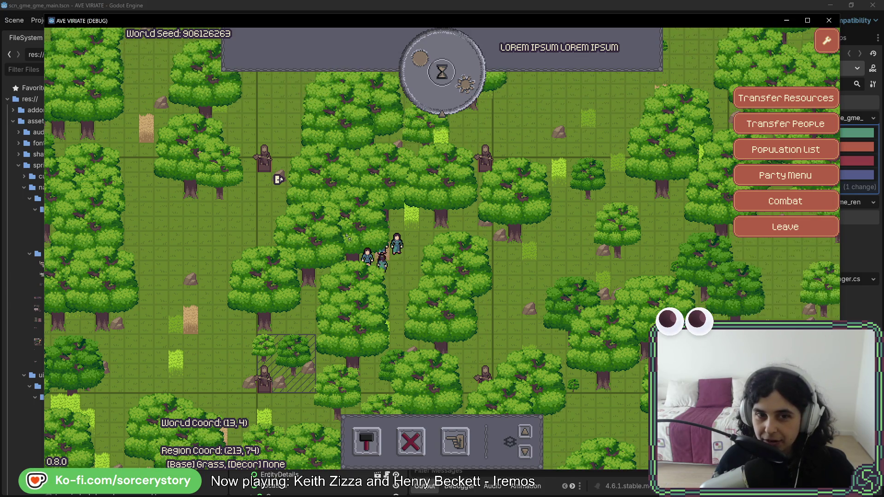
pyautogui.press('d')
pyautogui.press('s')
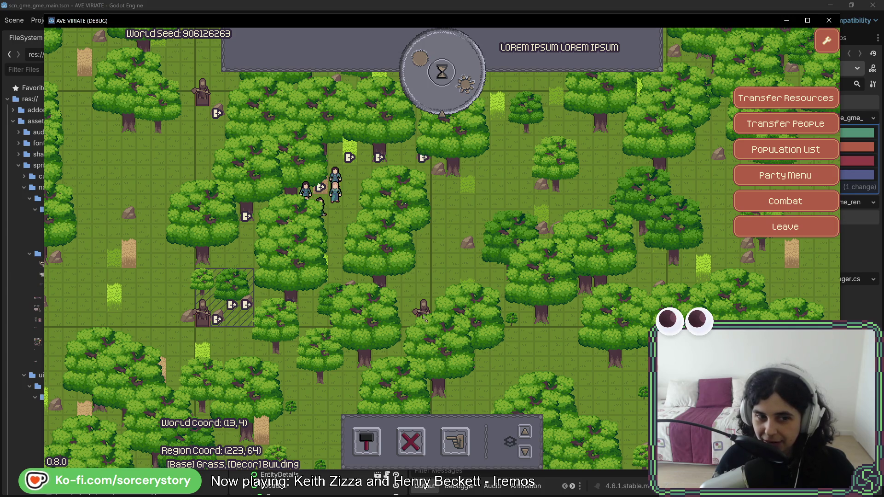
pyautogui.press('a')
pyautogui.press('w')
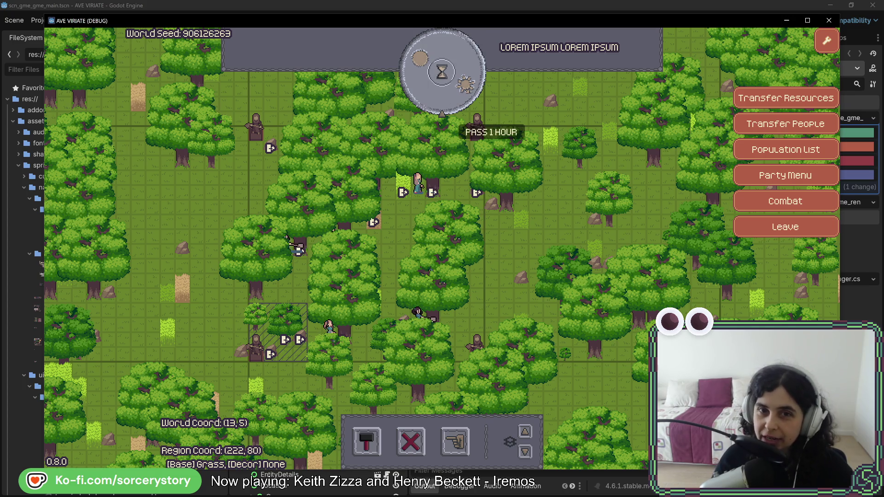
# Pass hours on the hourglass dial until 10:00, then inspect a walking villager
pyautogui.click(454, 110)
pyautogui.click(444, 92)
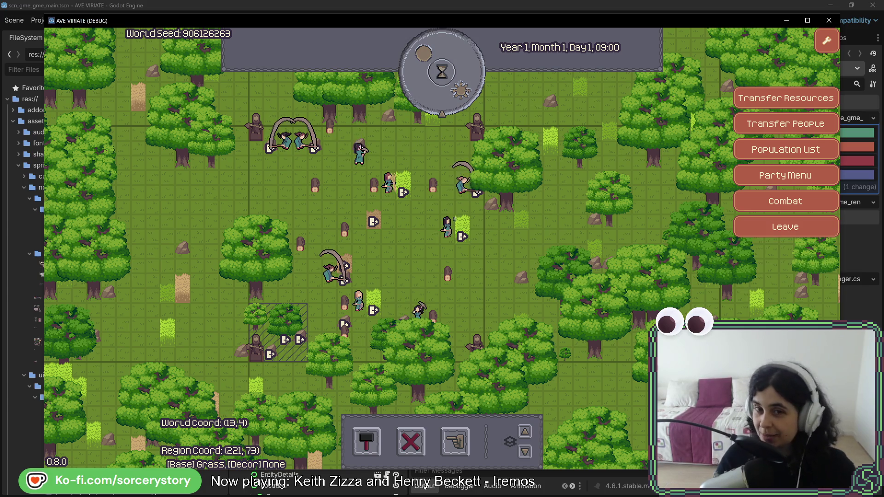
pyautogui.click(461, 91)
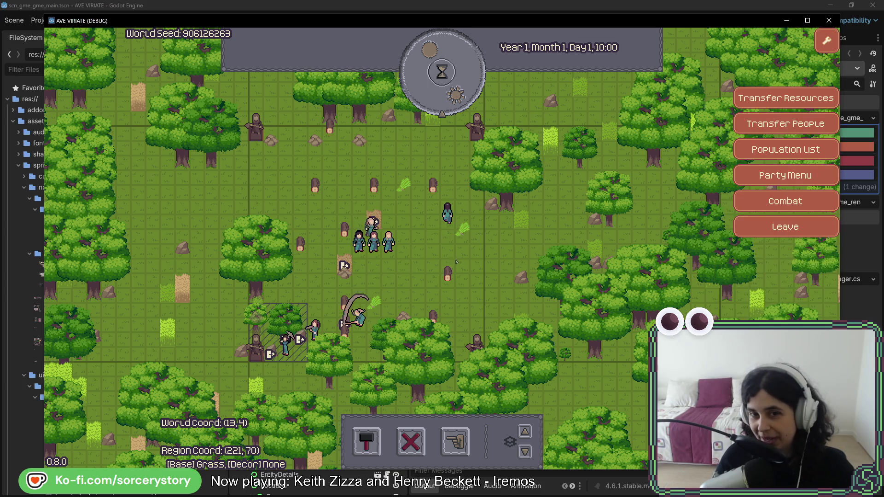
pyautogui.click(433, 185)
pyautogui.click(349, 281)
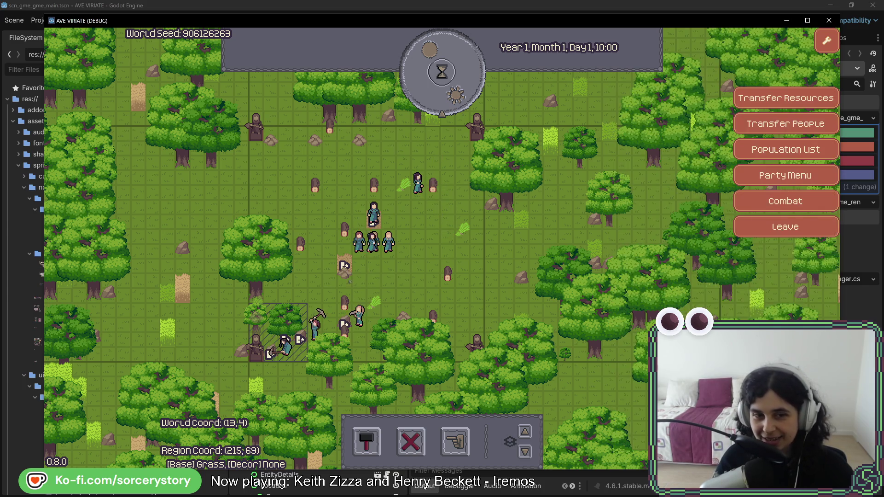
pyautogui.click(389, 283)
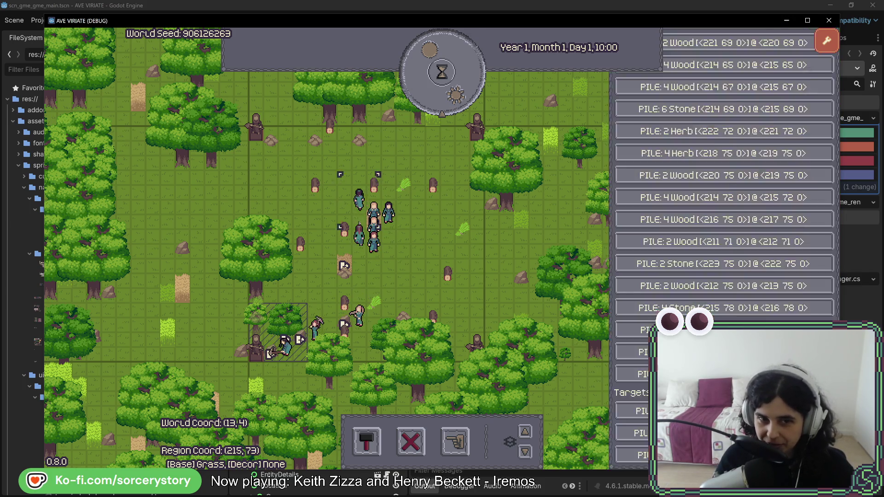
pyautogui.click(389, 327)
pyautogui.click(272, 352)
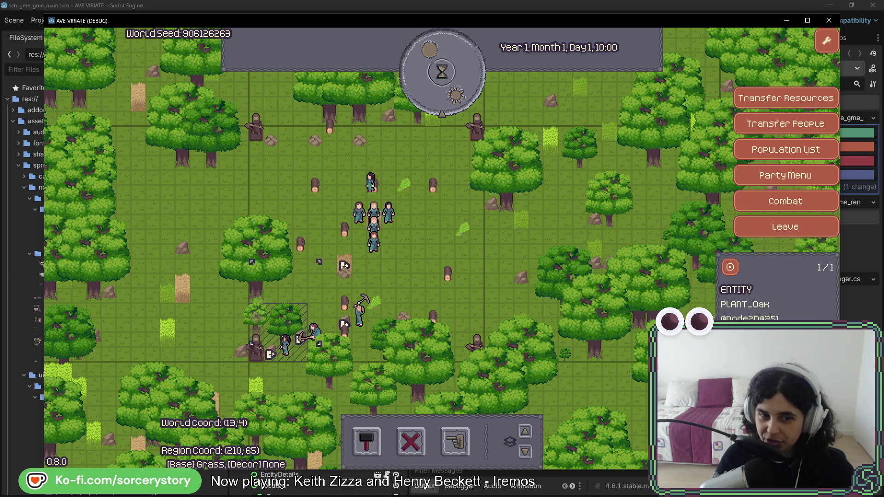
pyautogui.press('Escape')
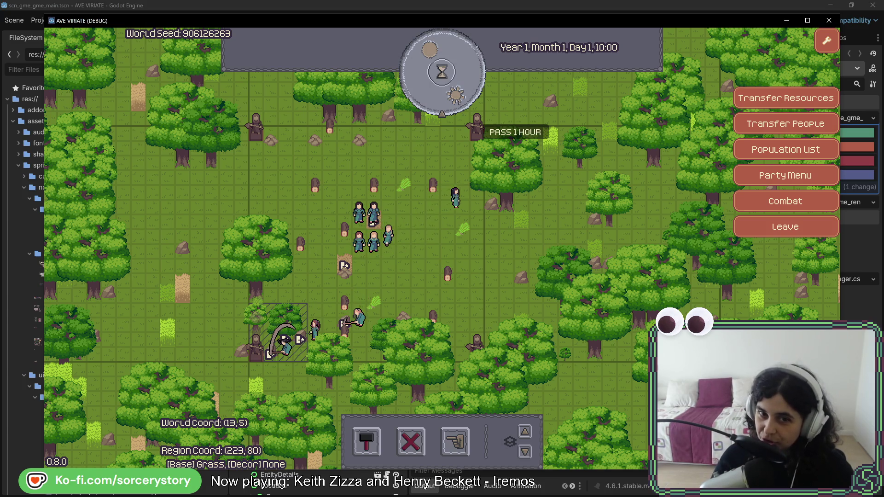
# Advance the clock to 11:00 and start placing a house from the Build menu
pyautogui.click(460, 105)
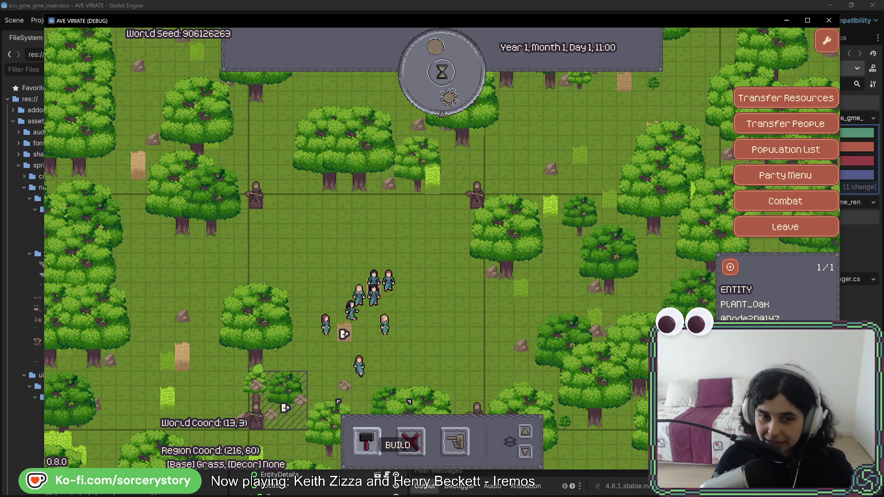
pyautogui.click(367, 442)
pyautogui.click(355, 397)
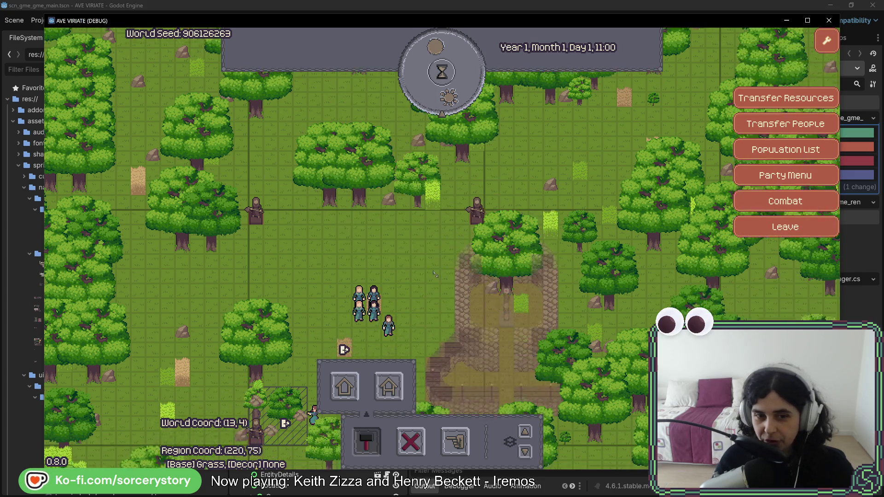
pyautogui.press('w')
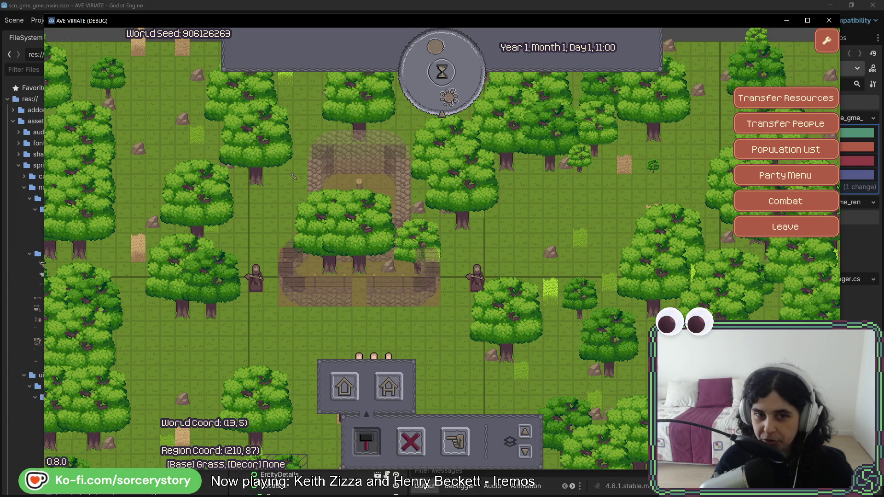
# Cancel house placement, drag-select the central villagers, and view one villager's details
pyautogui.rightClick(291, 175)
pyautogui.press('s')
pyautogui.press('s')
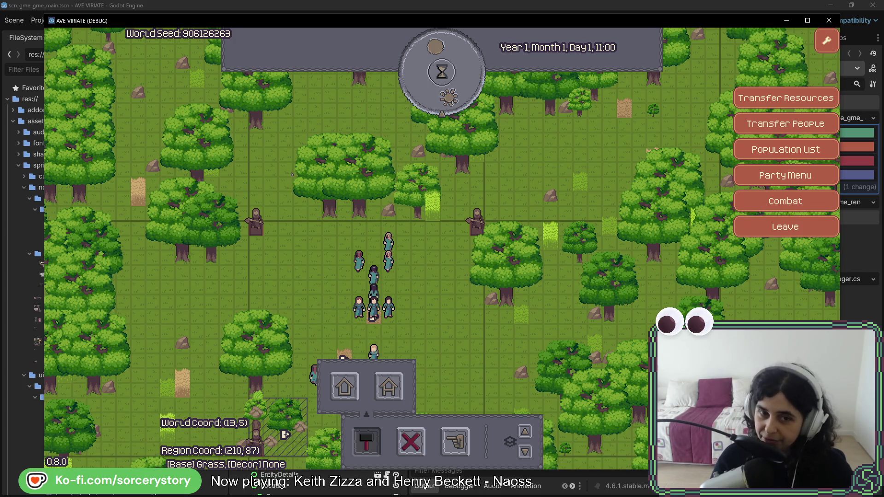
pyautogui.moveTo(281, 91); pyautogui.dragTo(434, 234)
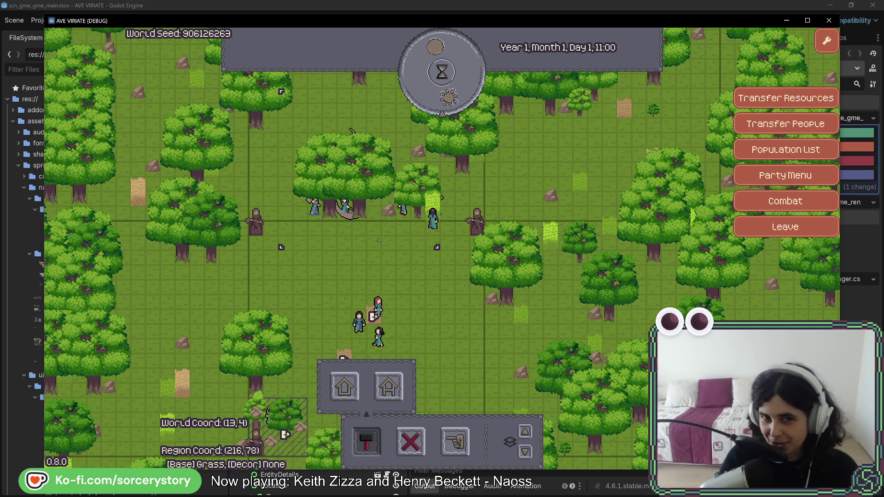
pyautogui.press('w')
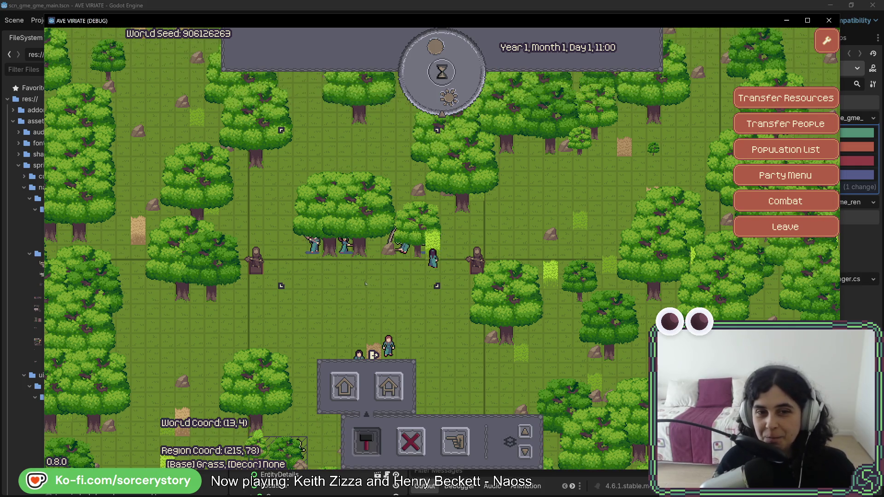
pyautogui.click(433, 260)
pyautogui.click(433, 260)
pyautogui.press('Escape')
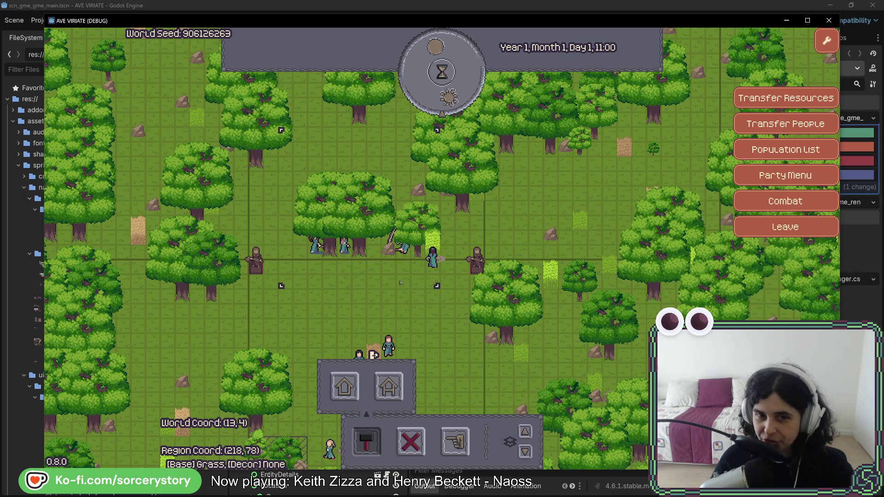
# Pass three hours of game time so the building finishes, checking a walking villager
pyautogui.click(451, 107)
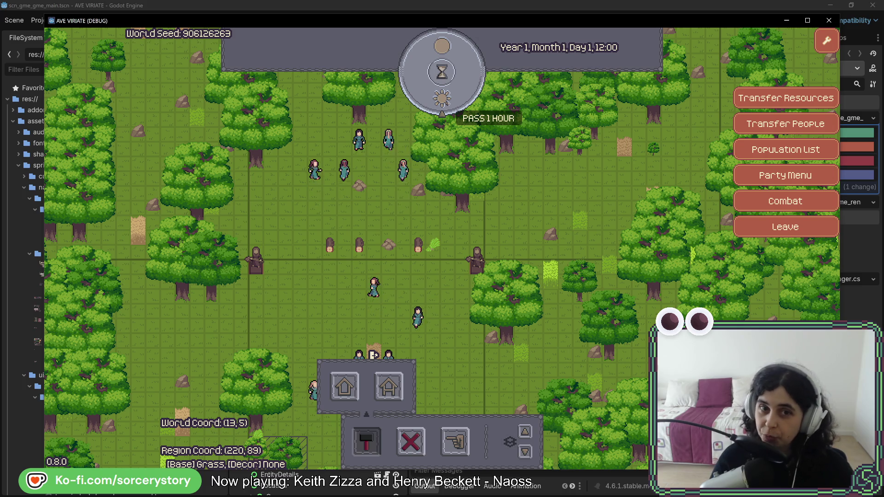
pyautogui.click(449, 105)
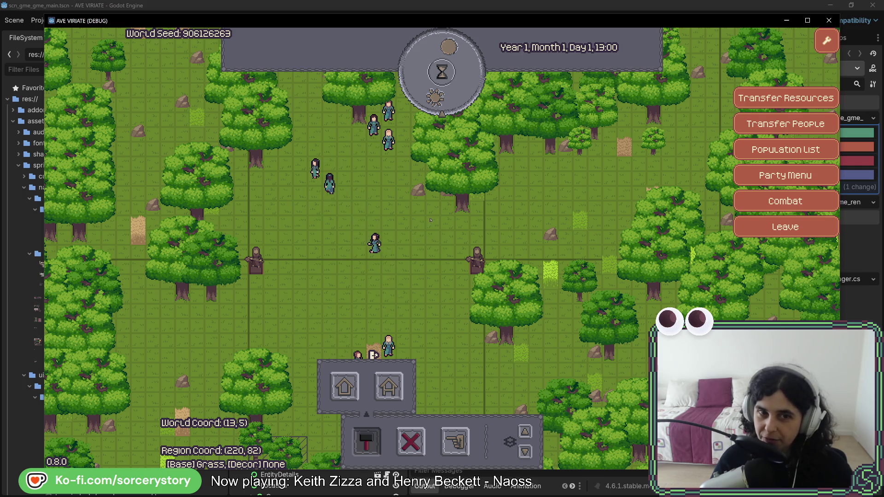
pyautogui.click(295, 154)
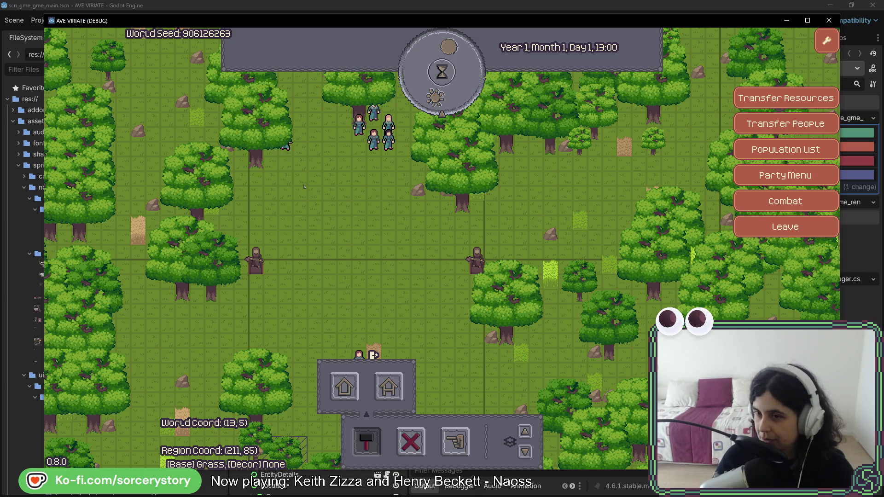
pyautogui.click(456, 99)
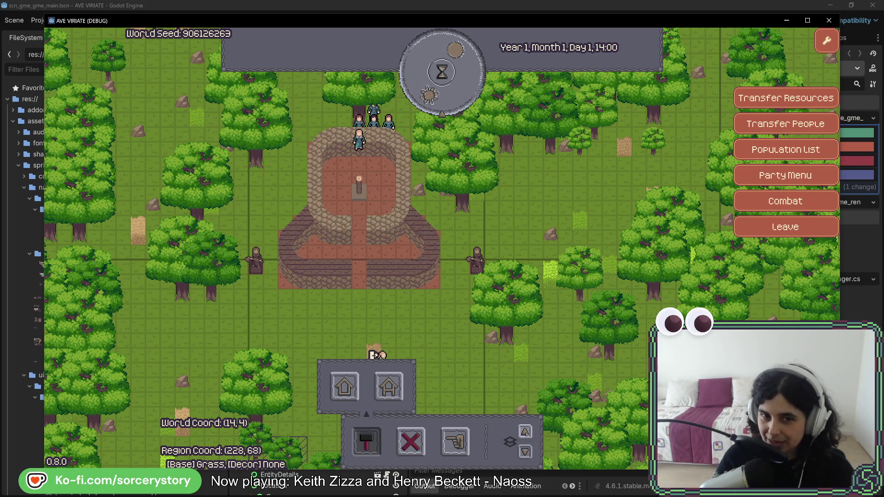
# Hide building roofs to show the house's red floor, then close the build options
pyautogui.click(527, 452)
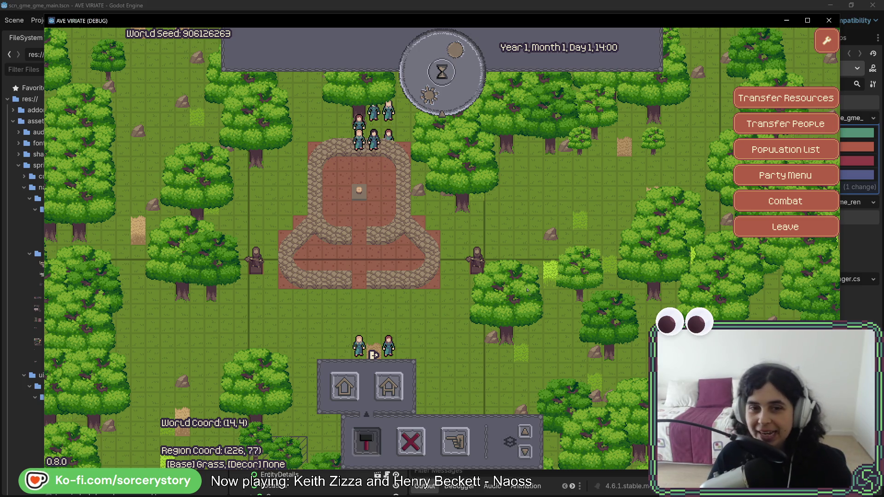
pyautogui.click(366, 441)
# Designate a plantation area south of the building, then pass an hour to 15:00
pyautogui.press('s')
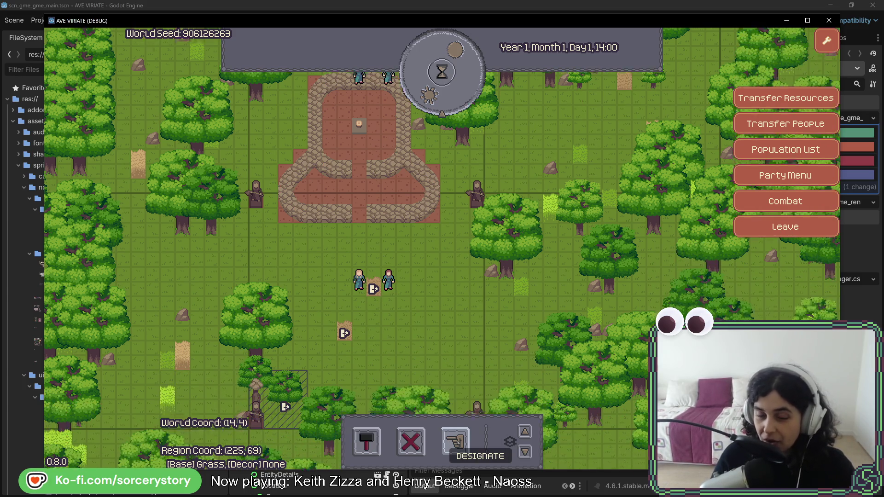
pyautogui.click(456, 441)
pyautogui.press('s')
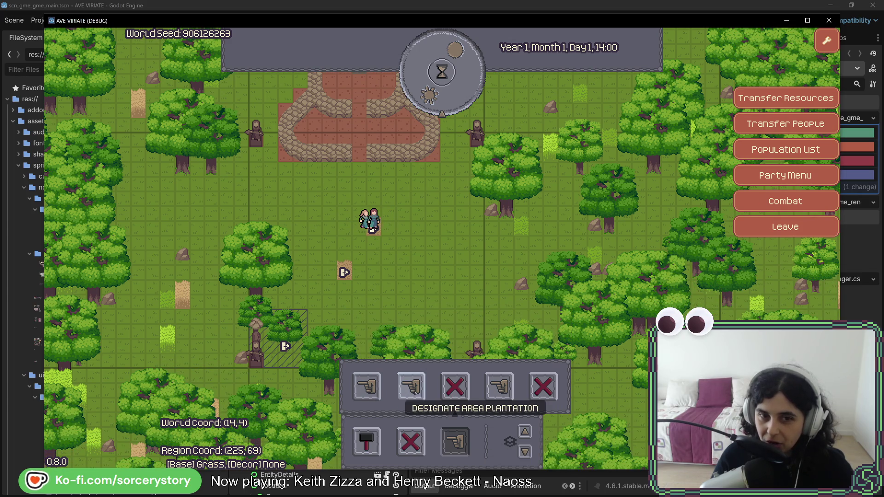
pyautogui.press('s')
pyautogui.press('s')
pyautogui.moveTo(389, 198); pyautogui.dragTo(460, 248)
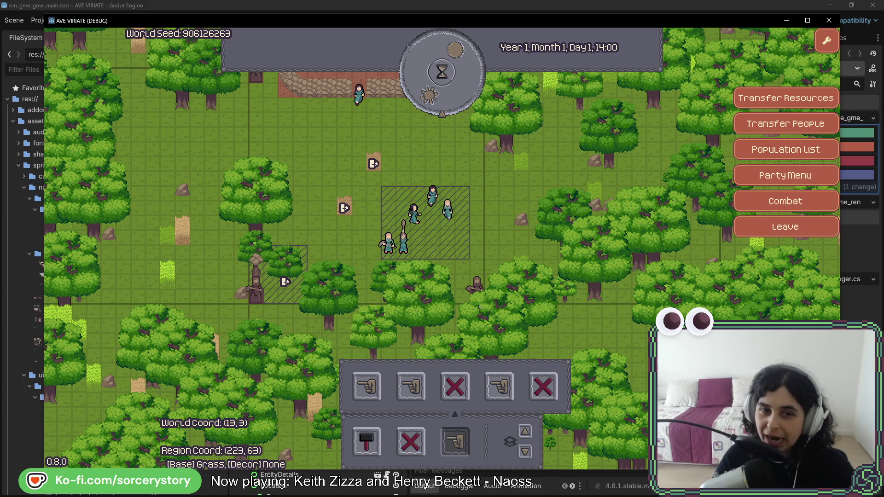
pyautogui.press('w')
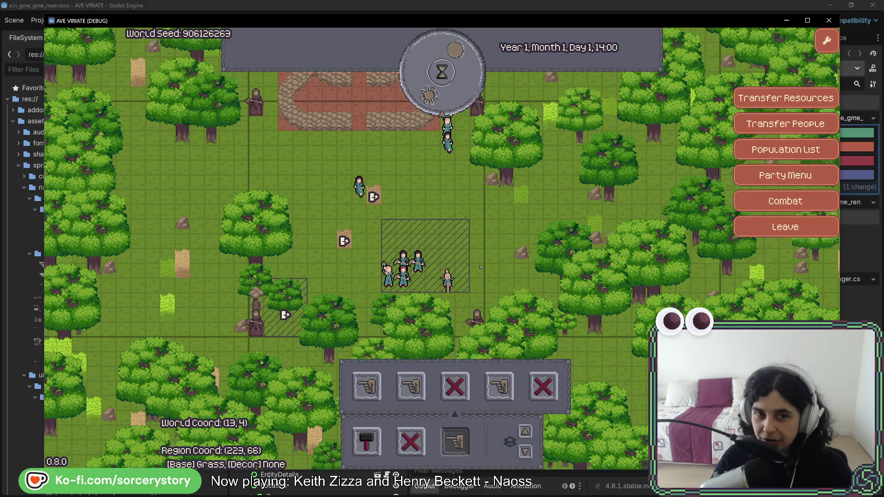
pyautogui.press('s')
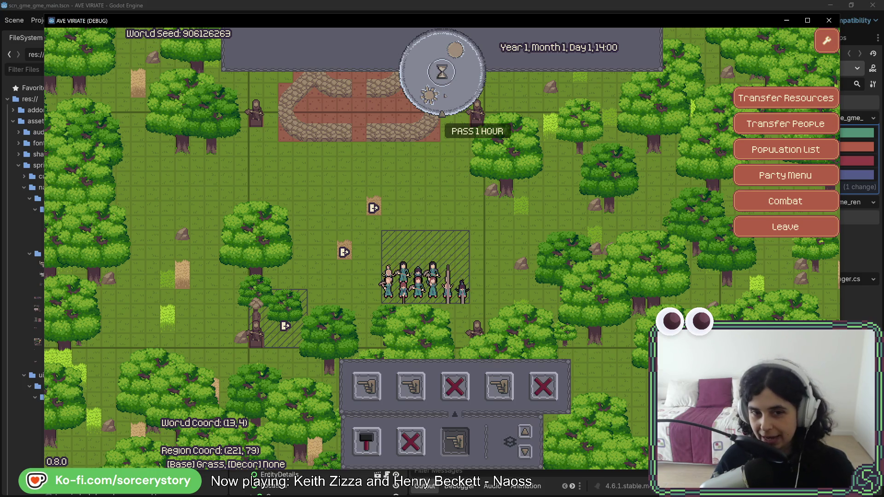
pyautogui.click(445, 95)
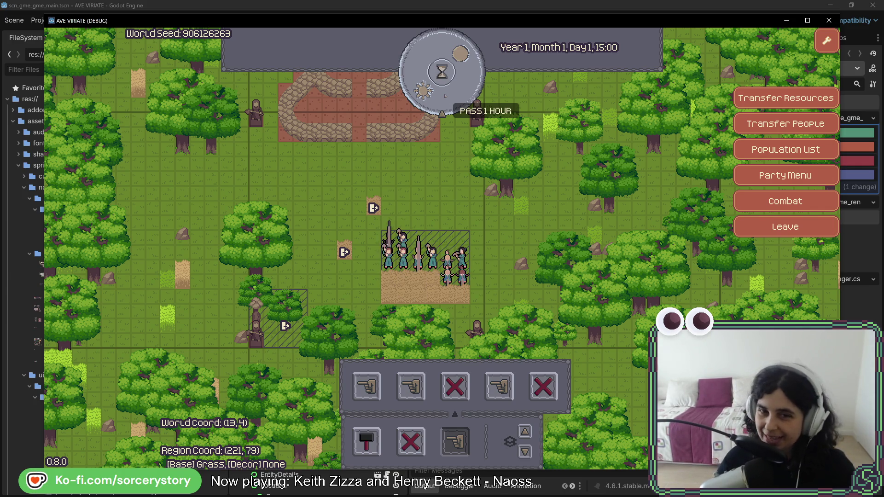
# Pass two more hours to 17:00 while villagers till the plantation field
pyautogui.click(445, 95)
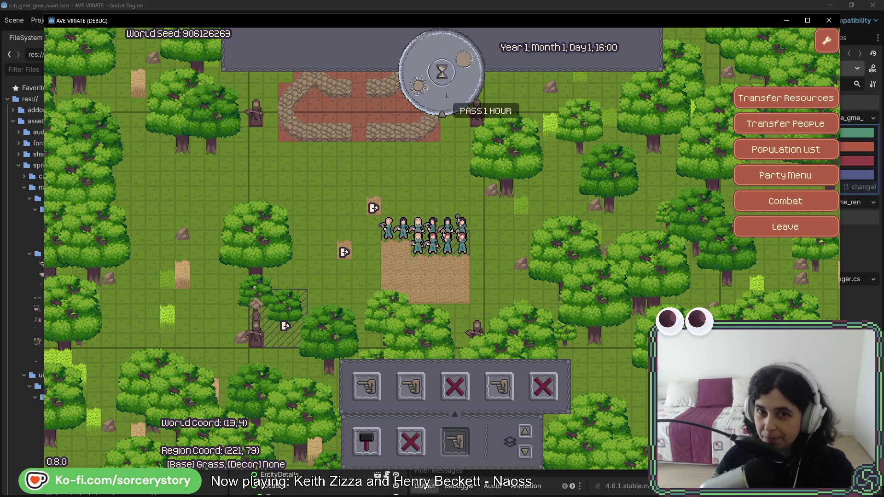
pyautogui.click(449, 95)
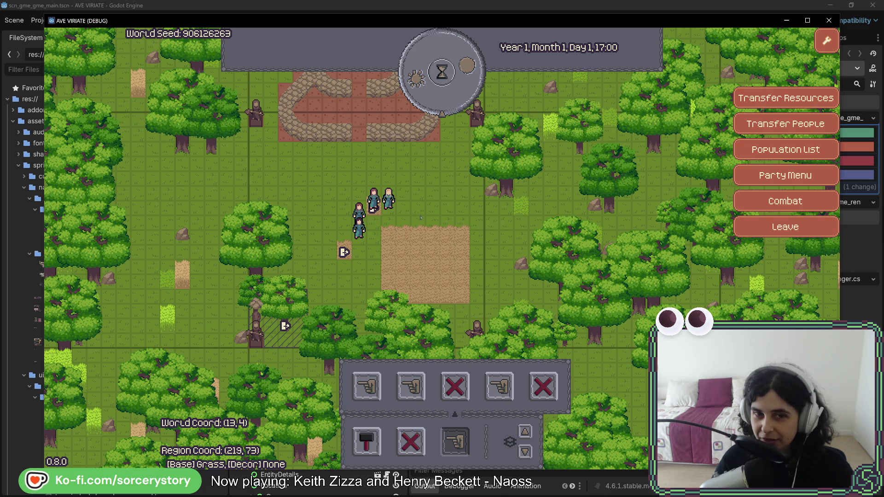
pyautogui.press('w')
pyautogui.press('s')
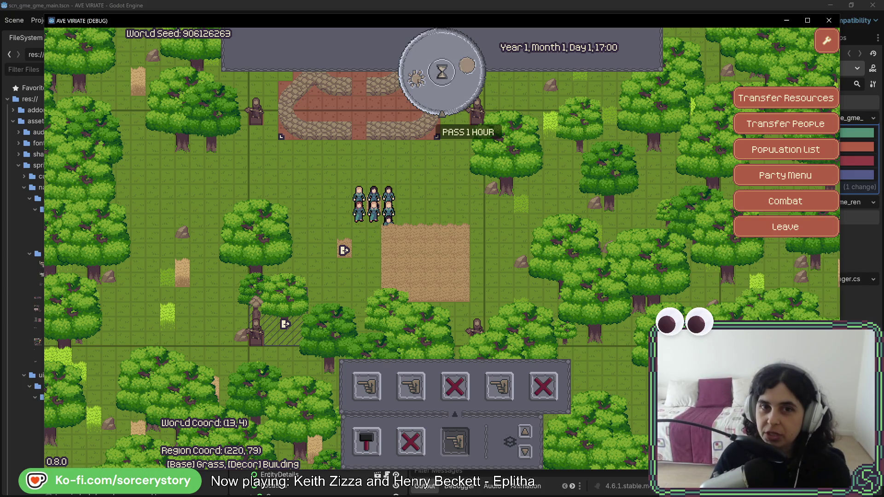
# Fast-forward the clock to Day 4, 14:00, checking the PLANT_Wheat info on the field along the way
pyautogui.click(442, 72)
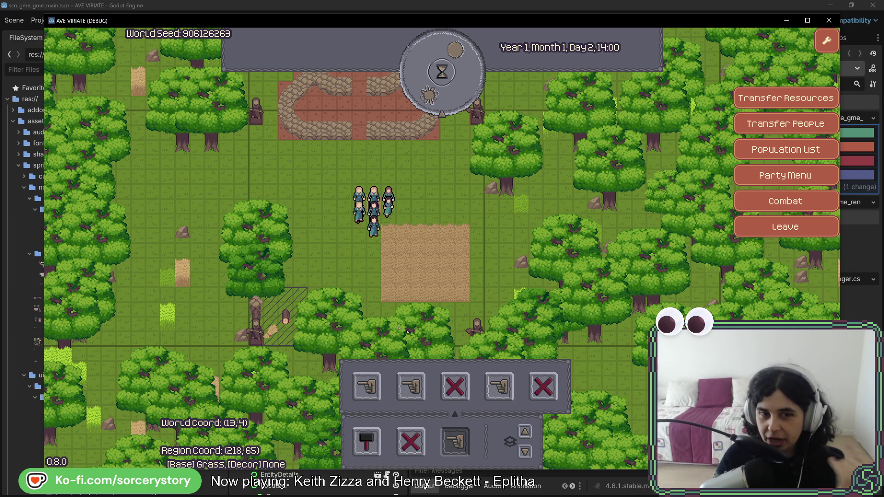
pyautogui.click(447, 272)
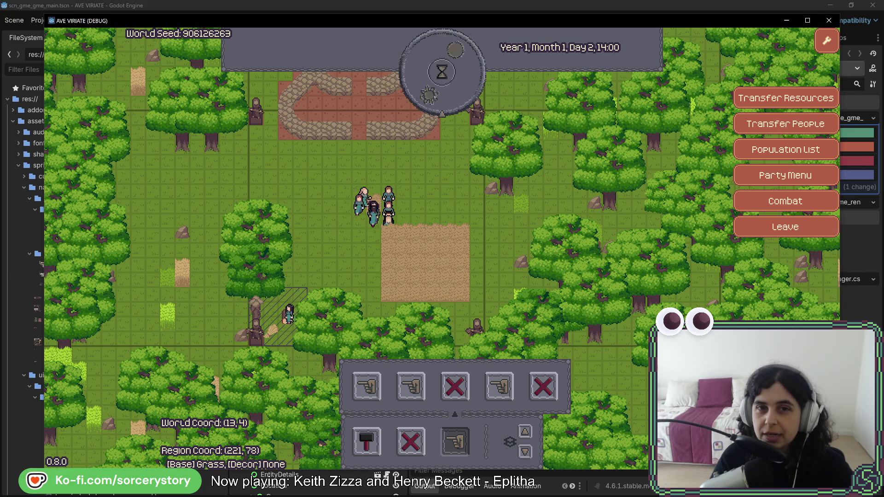
pyautogui.click(441, 71)
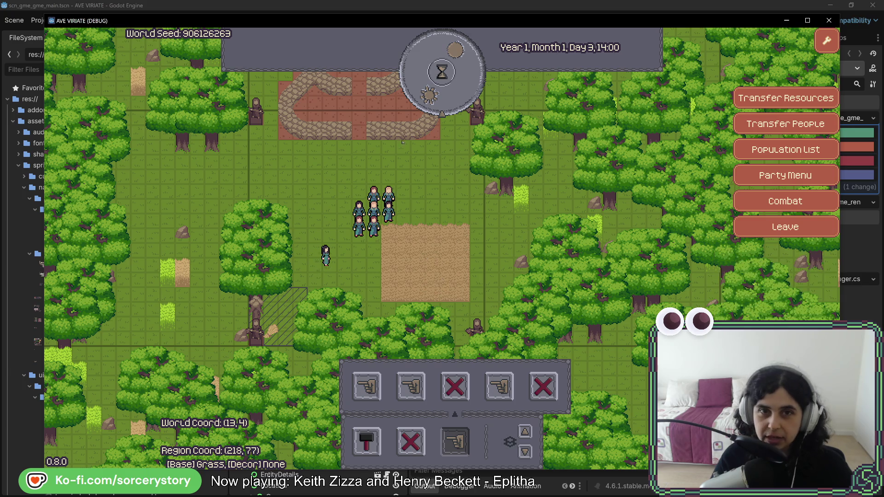
pyautogui.click(430, 110)
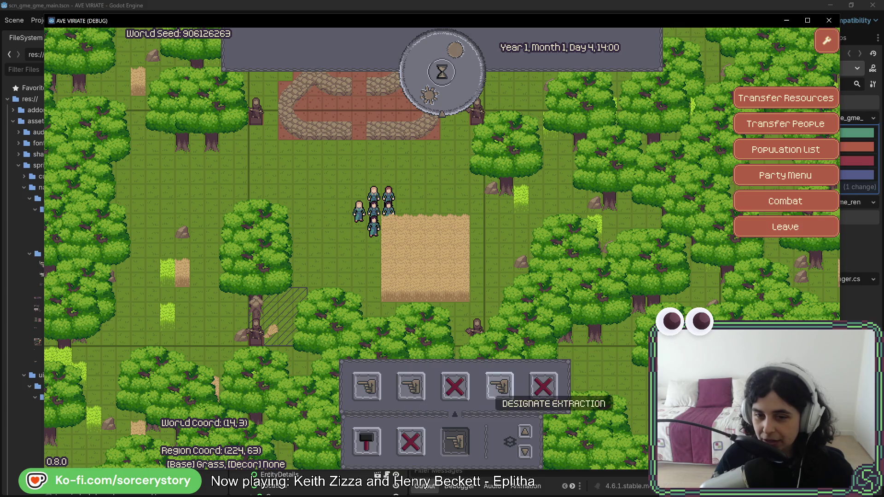
pyautogui.click(388, 233)
pyautogui.click(388, 233)
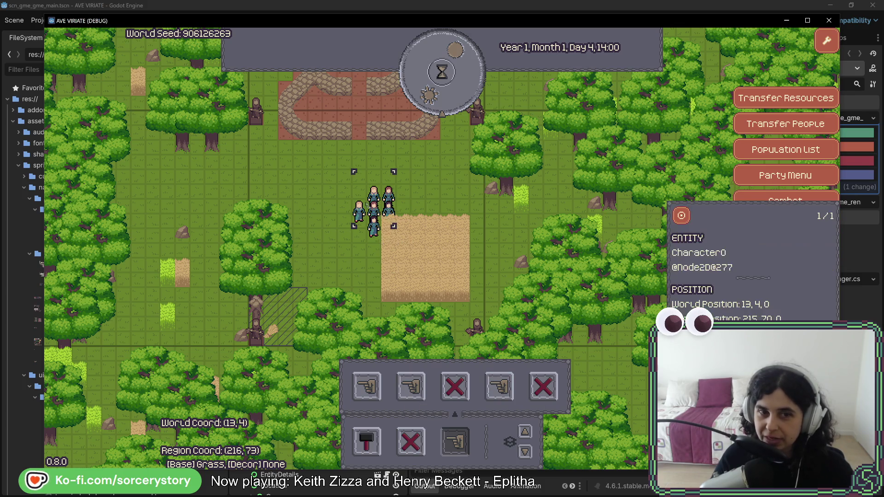
# Mark the whole wheat field for harvest, then pass three hours so villagers work it
pyautogui.moveTo(387, 221); pyautogui.dragTo(476, 303)
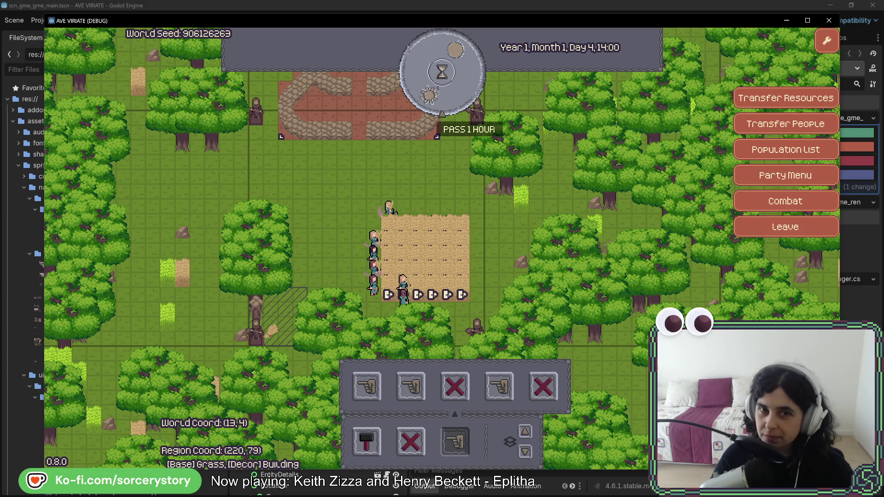
pyautogui.click(447, 101)
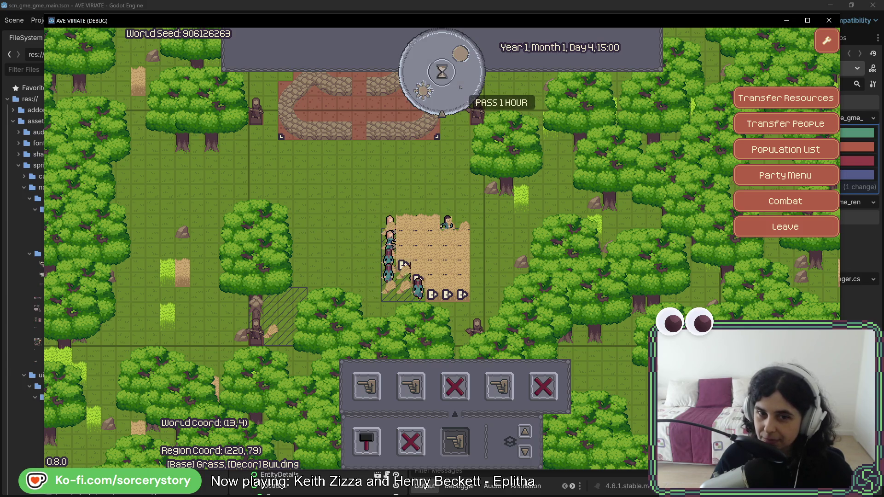
pyautogui.click(461, 90)
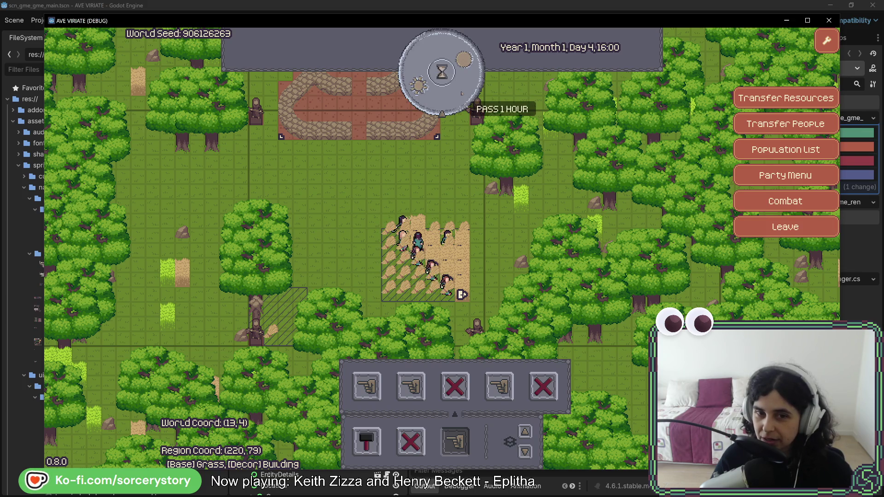
pyautogui.click(462, 94)
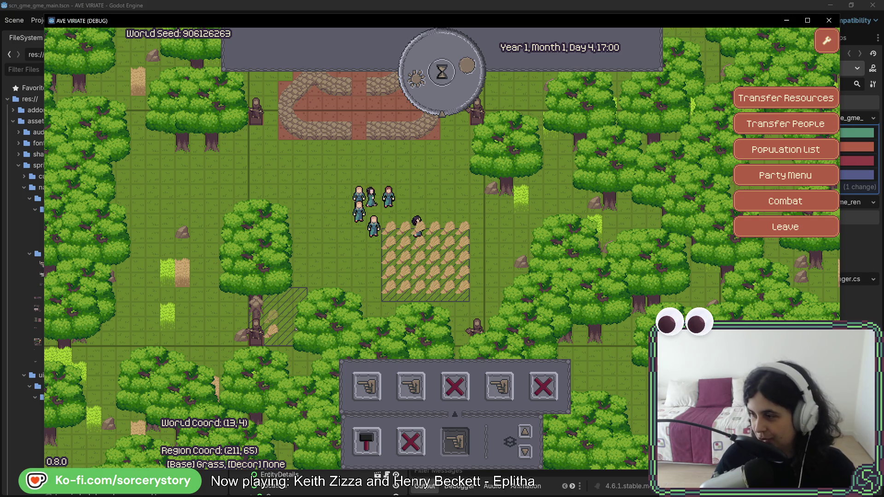
# Pass one more hour to Day 4, 18:00 to finish the harvest, then pan north
pyautogui.click(472, 73)
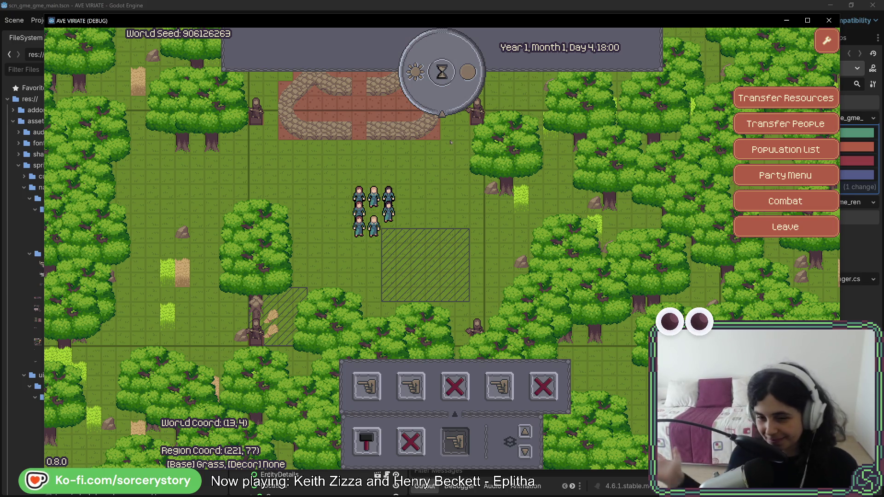
pyautogui.press('w')
pyautogui.press('w')
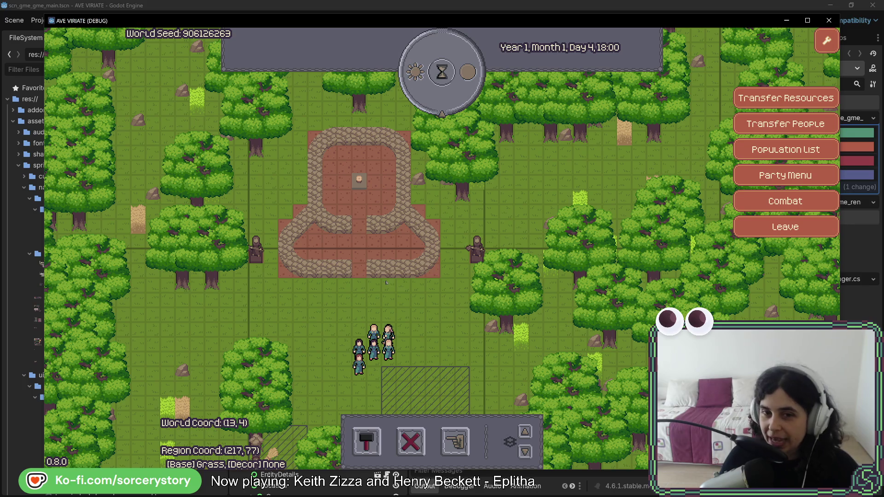
pyautogui.click(673, 251)
pyautogui.press('Escape')
pyautogui.press('w')
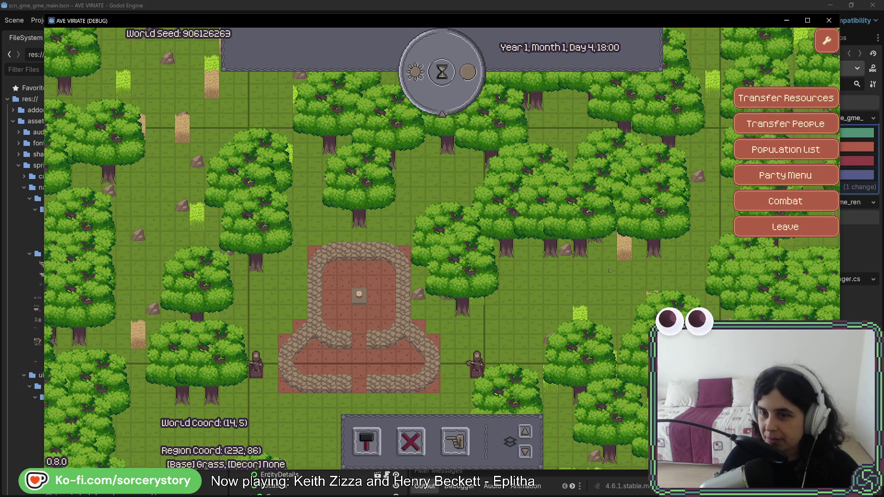
pyautogui.press('s')
pyautogui.press('s')
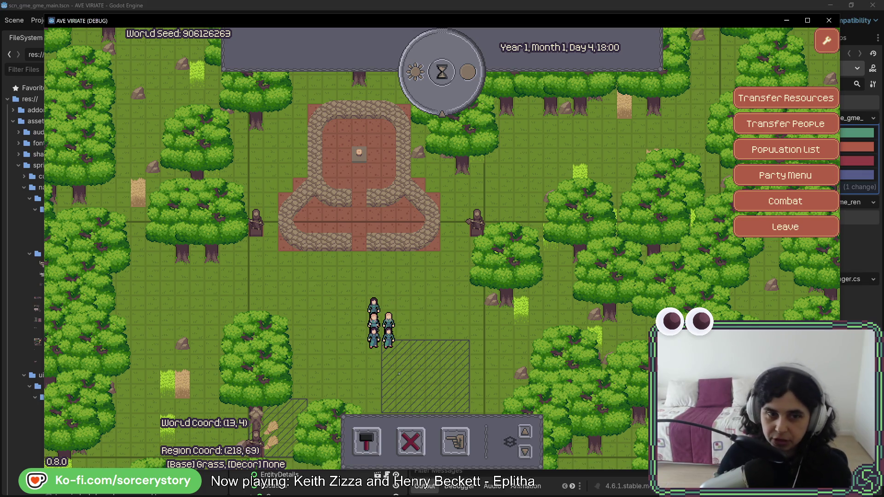
pyautogui.click(810, 227)
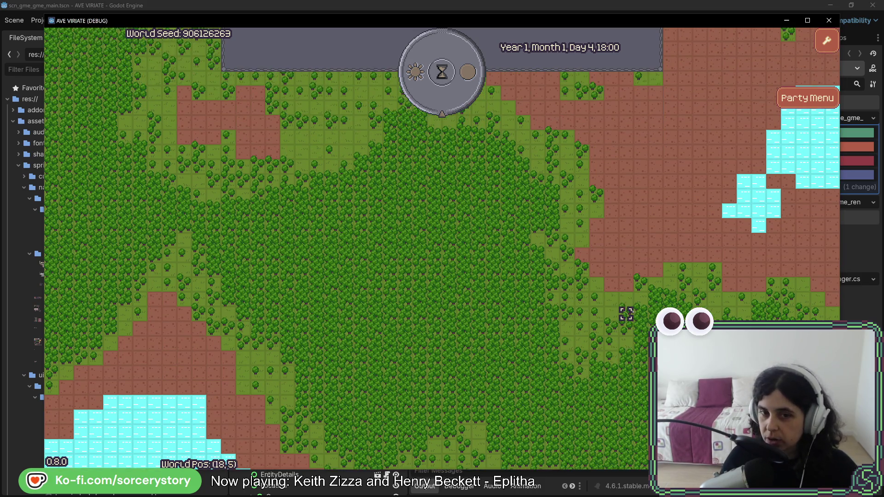
# Open the Player Settlement popup, then pan the world map west and south to the lake
pyautogui.click(556, 284)
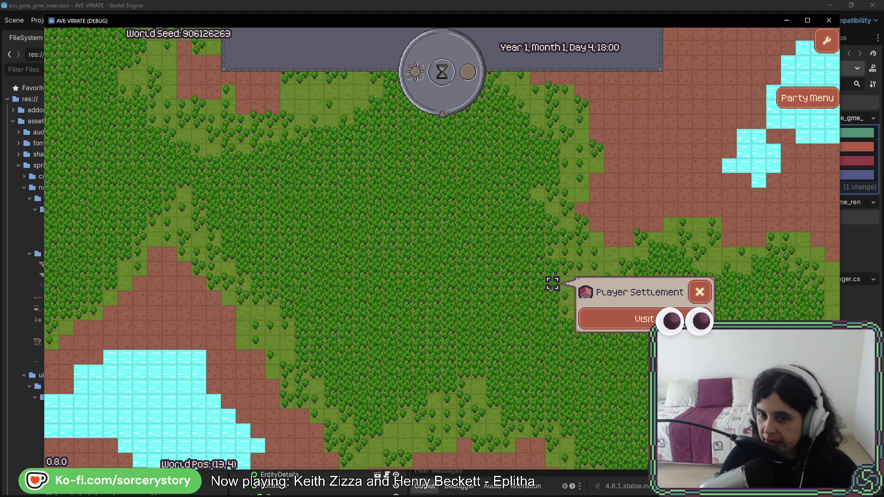
pyautogui.press('w')
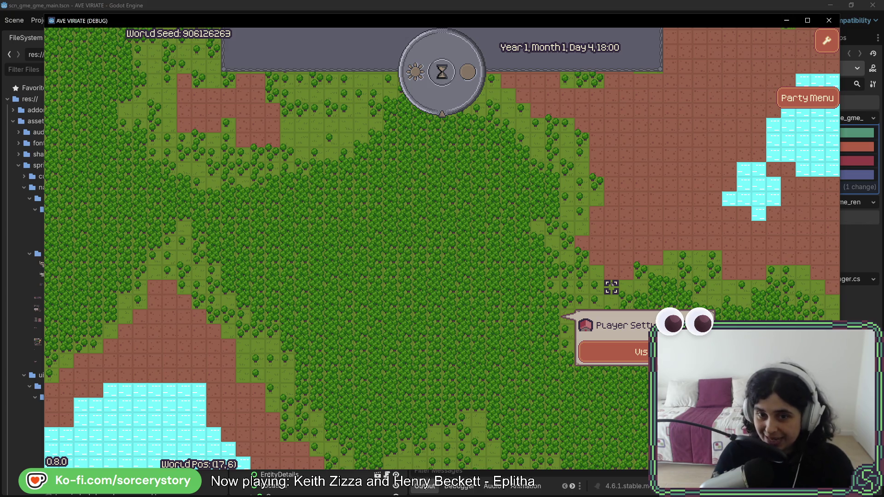
pyautogui.press('w')
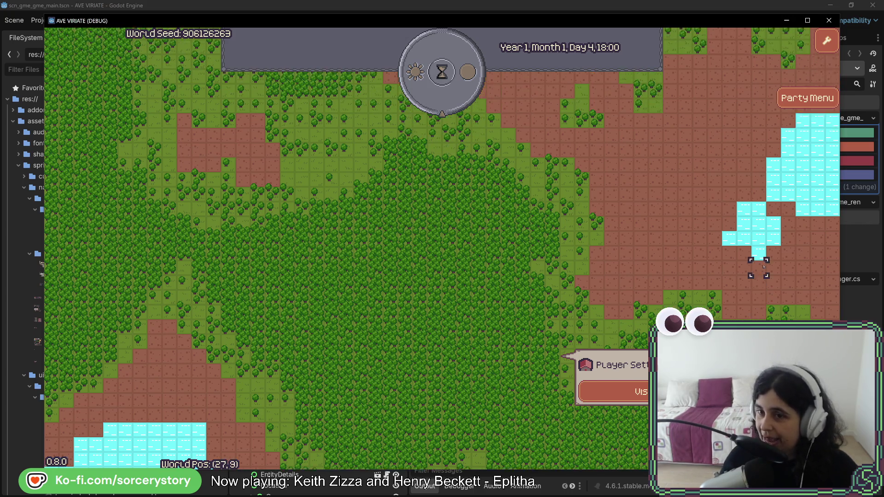
pyautogui.press('a')
pyautogui.press('s')
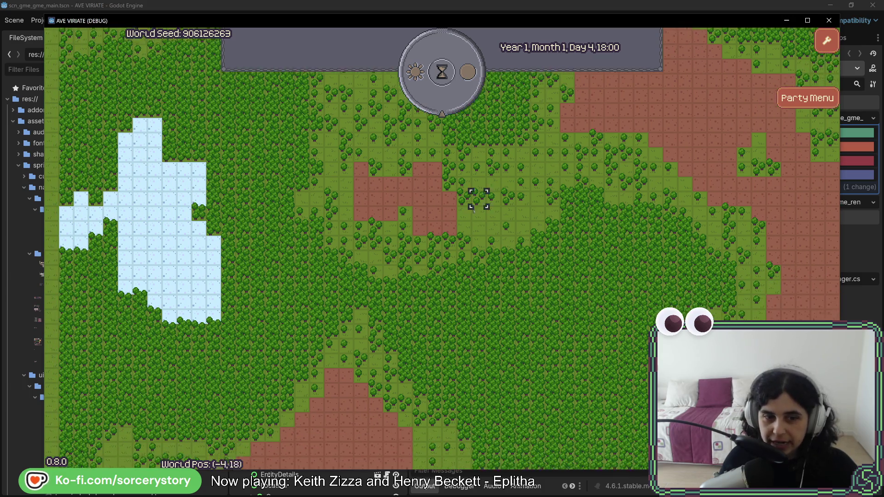
pyautogui.press('s')
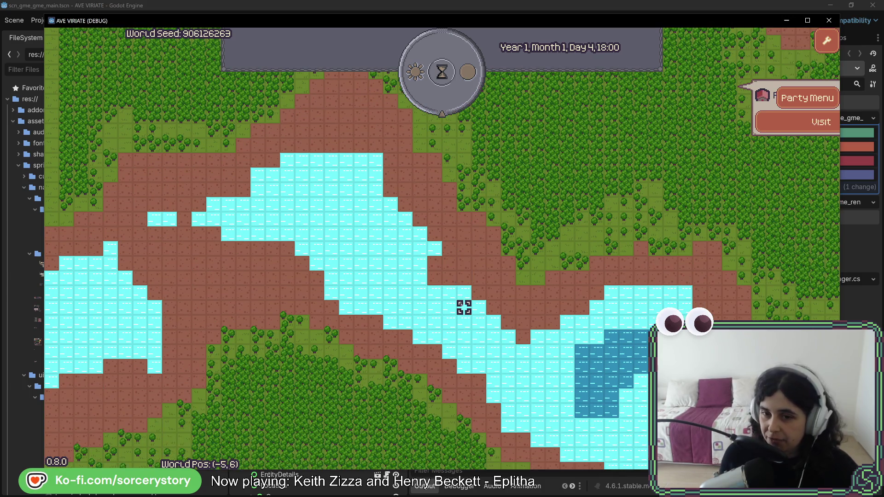
pyautogui.press('s')
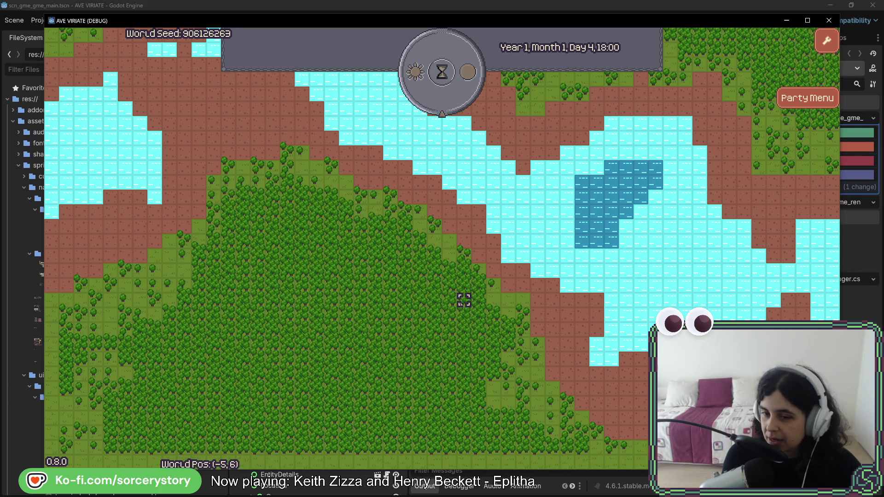
# Pan back north over the forest to the settlement and enter it
pyautogui.press('d')
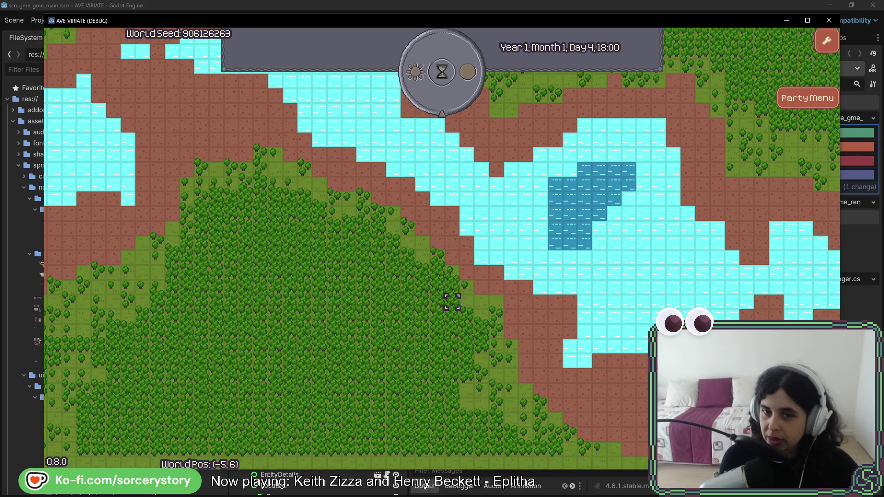
pyautogui.press('w')
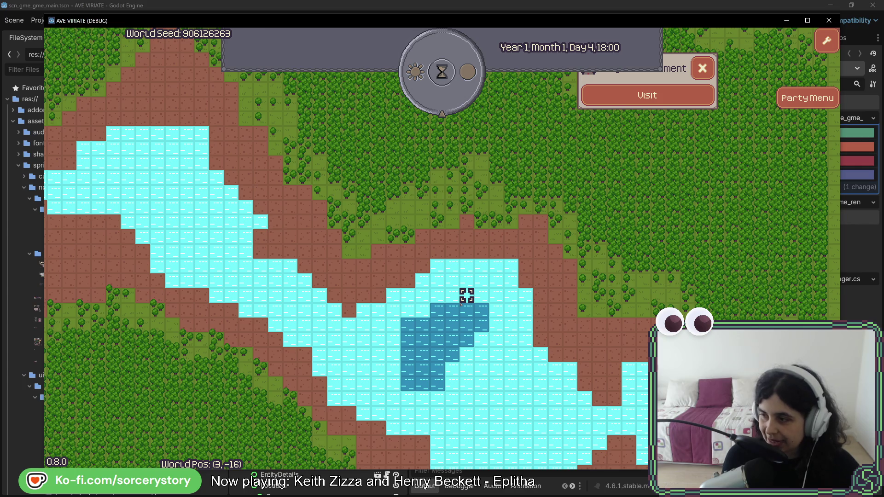
pyautogui.press('w')
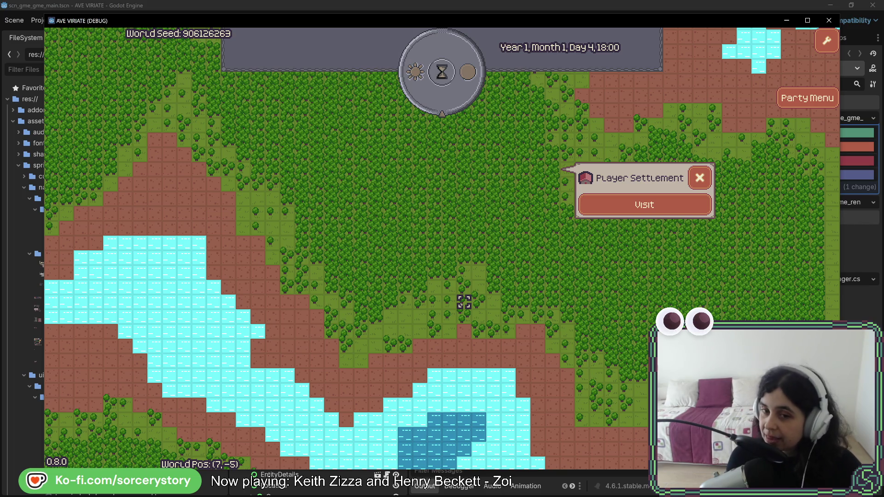
pyautogui.press('w')
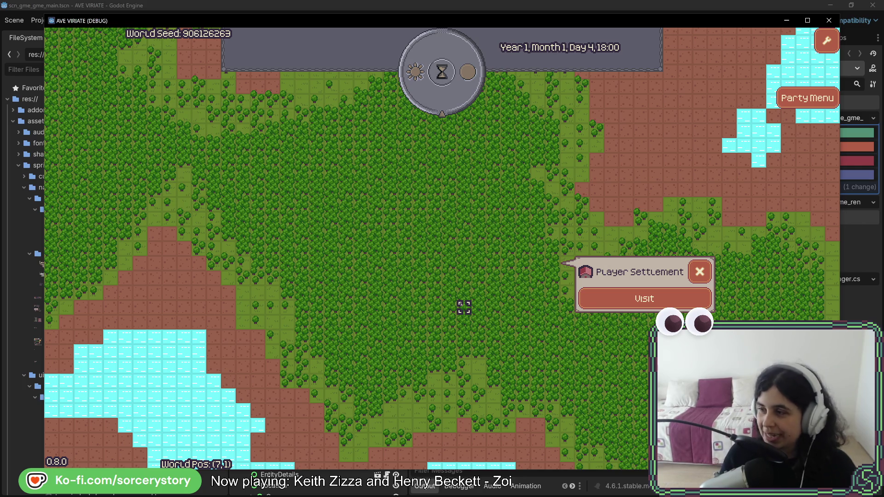
pyautogui.click(652, 294)
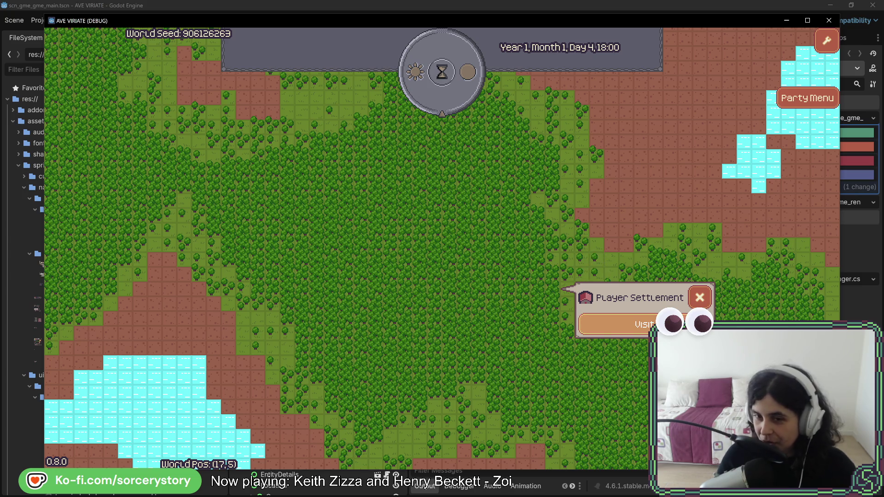
pyautogui.click(620, 325)
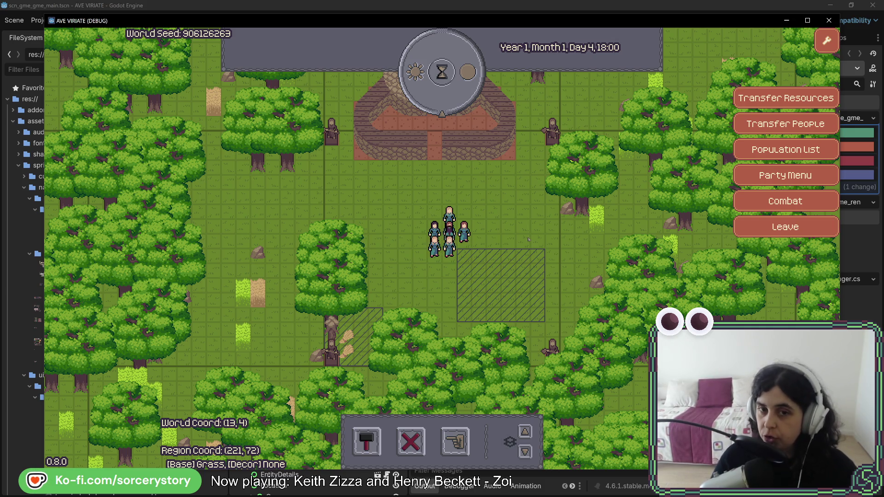
# Pan the settlement view north toward the plaza, then leave for the world map at (23, 7)
pyautogui.press('w')
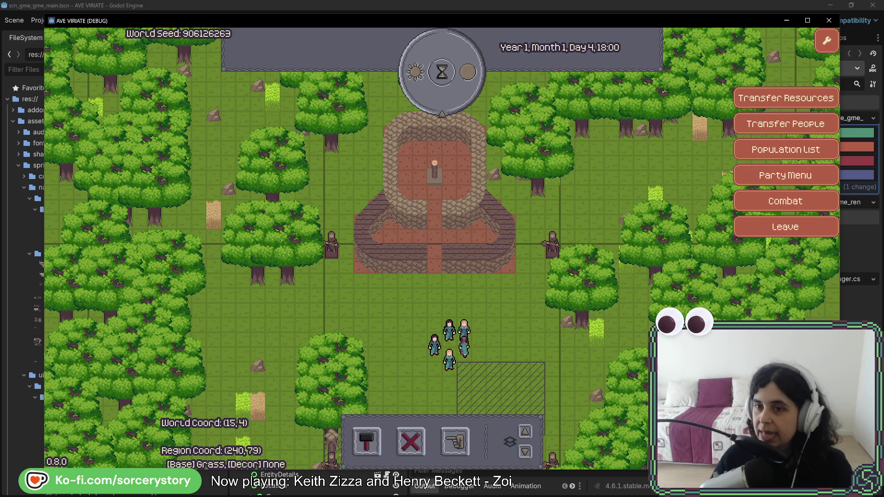
pyautogui.click(794, 228)
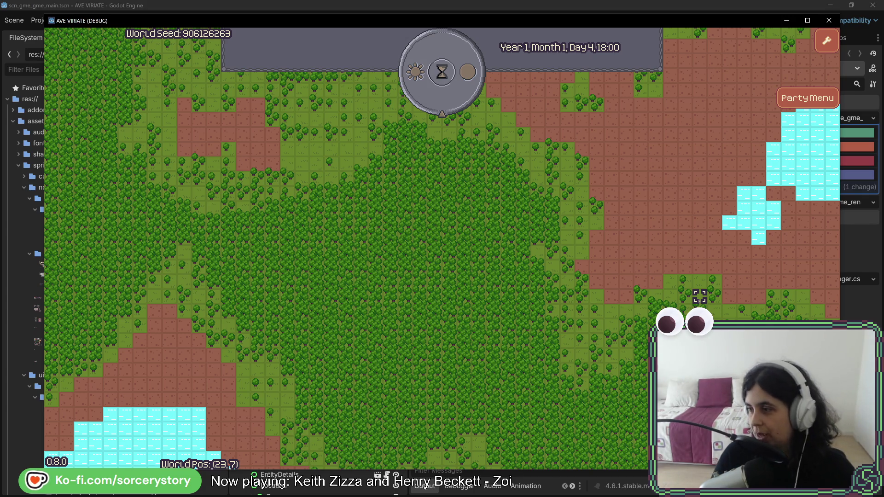
# Open the player settlement's popup on the world map and choose Visit
pyautogui.click(667, 297)
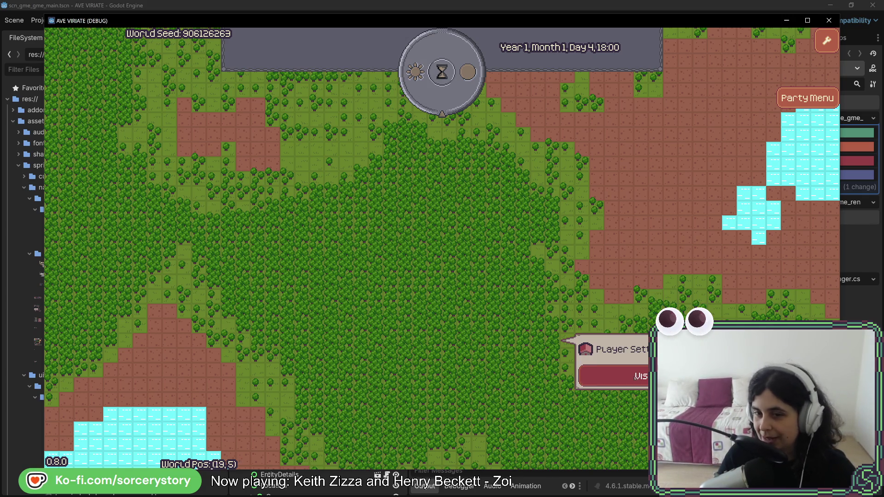
pyautogui.click(635, 377)
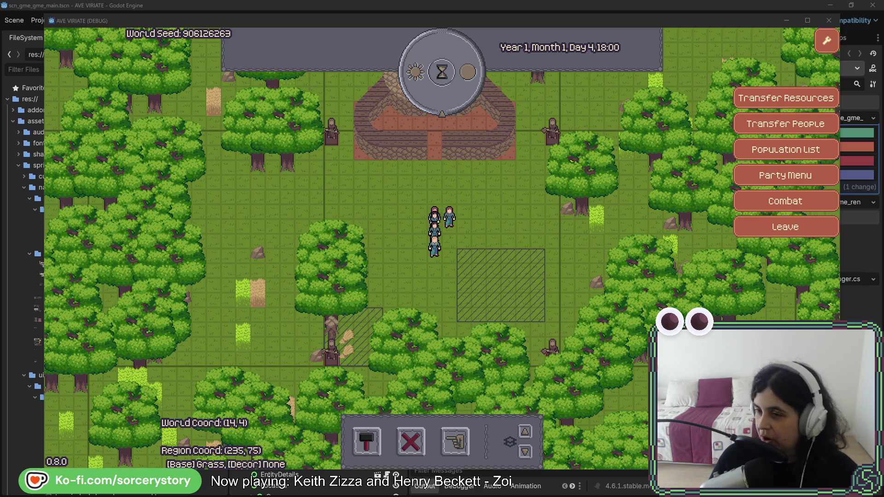
# Stop the running game with F8, returning to the scn_gme_gme_main scene in the editor
pyautogui.press('F8')
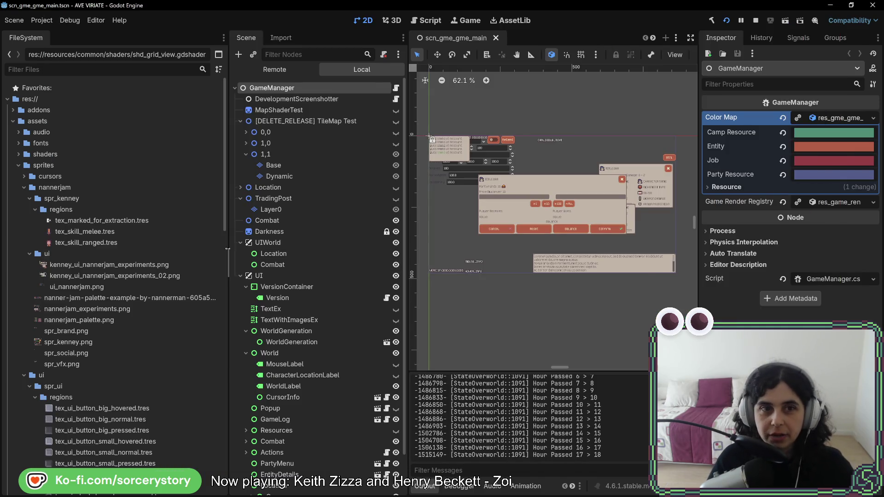
# Open the Base layer's shd_grid_view.gdshader code and detach it into an enlarged floating window
pyautogui.click(336, 167)
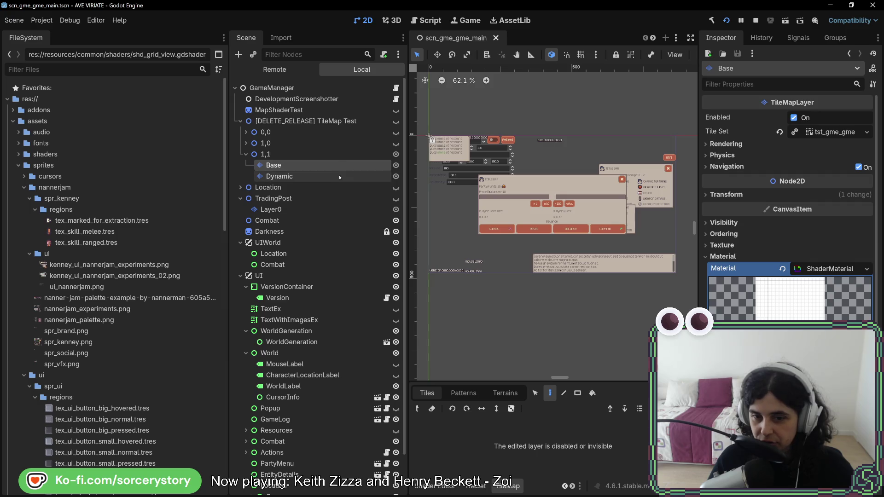
pyautogui.click(449, 490)
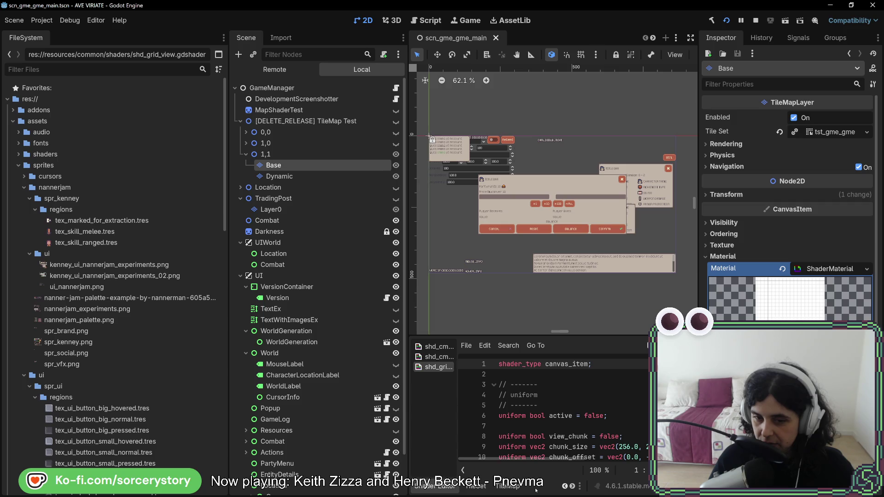
pyautogui.rightClick(442, 488)
pyautogui.click(498, 465)
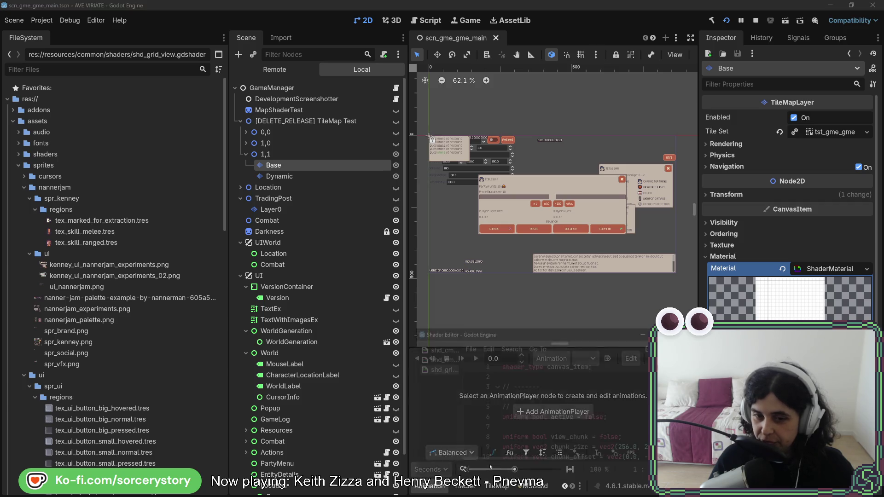
pyautogui.moveTo(379, 216)
pyautogui.mouseDown()
pyautogui.moveTo(347, 188)
pyautogui.moveTo(530, 411)
pyautogui.moveTo(606, 484)
pyautogui.mouseUp()
pyautogui.moveTo(62, 34); pyautogui.dragTo(37, 7)
pyautogui.scroll(-2, 294, 253)
pyautogui.scroll(-2, 294, 253)
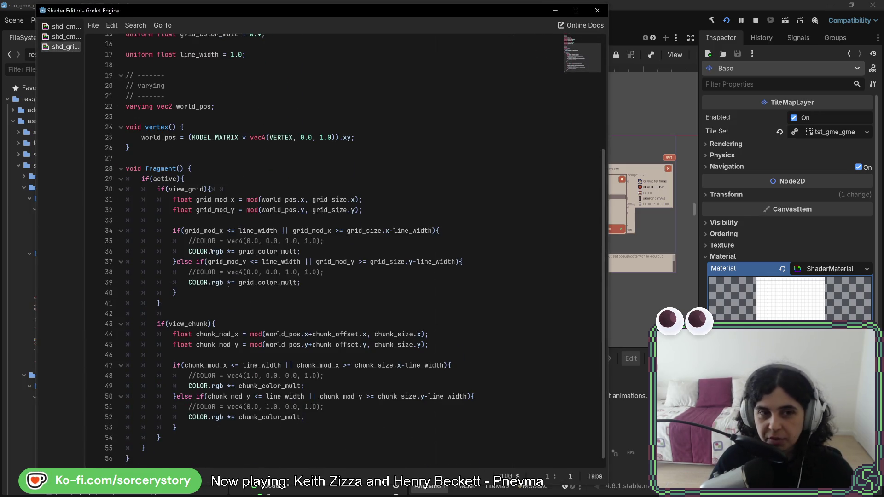
# Highlight the view_grid block (lines 30–40) and view_chunk block (lines 43–53), comparing with the game
pyautogui.moveTo(158, 189); pyautogui.dragTo(200, 293)
pyautogui.click(200, 288)
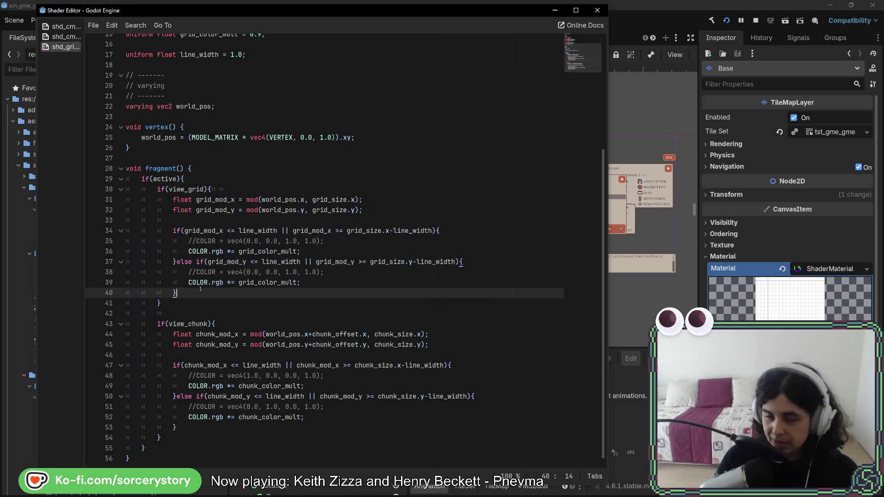
pyautogui.moveTo(157, 189); pyautogui.dragTo(173, 262)
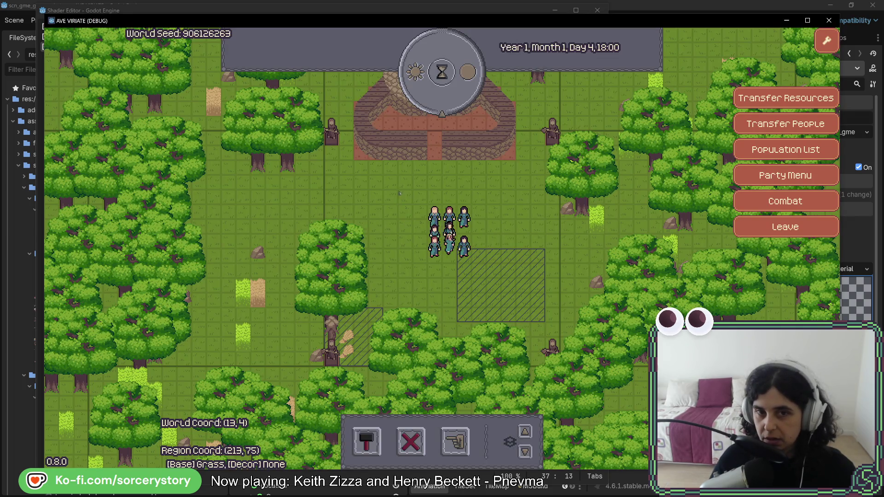
pyautogui.hotkey('alt', 'Tab')
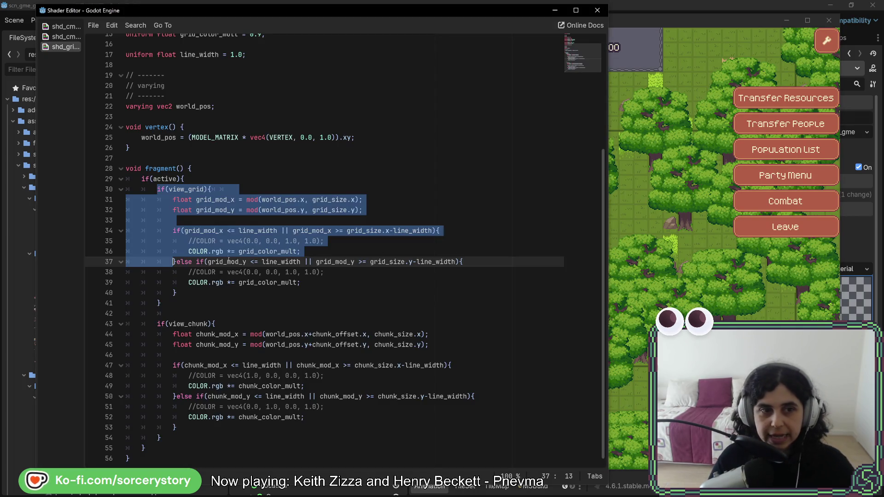
pyautogui.moveTo(157, 324); pyautogui.dragTo(175, 428)
pyautogui.click(175, 427)
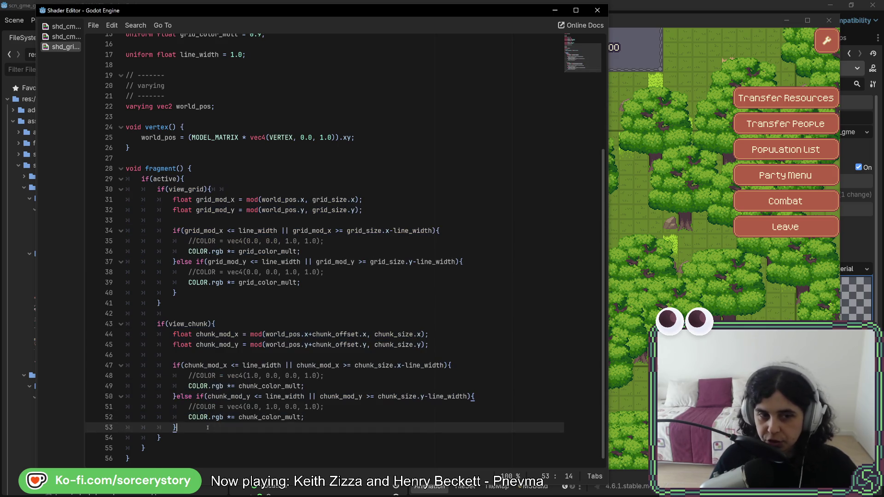
pyautogui.hotkey('alt', 'Tab')
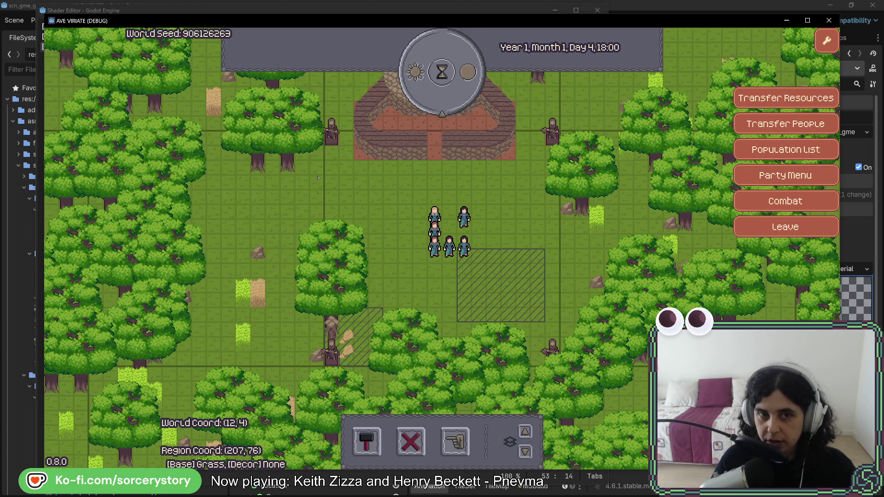
# Inspect the view_grid condition, line 34's grid x-line condition and line 36's colour multiply
pyautogui.hotkey('alt', 'Tab')
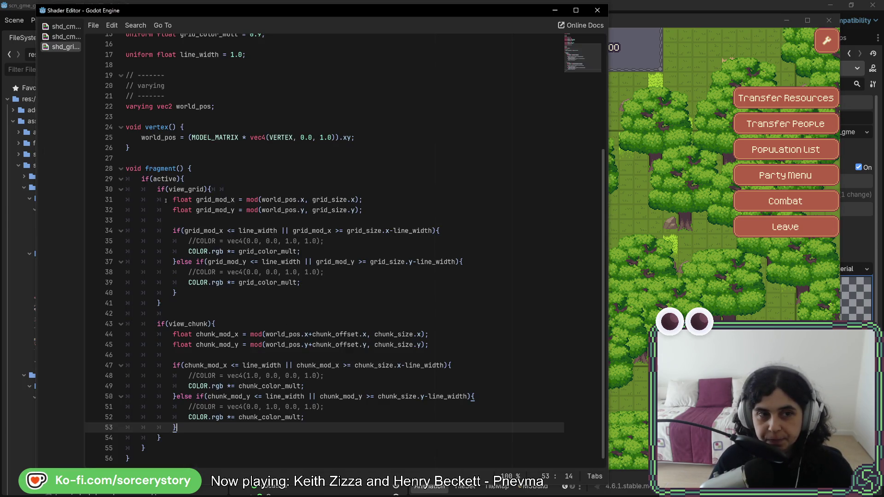
pyautogui.moveTo(158, 190); pyautogui.dragTo(228, 189)
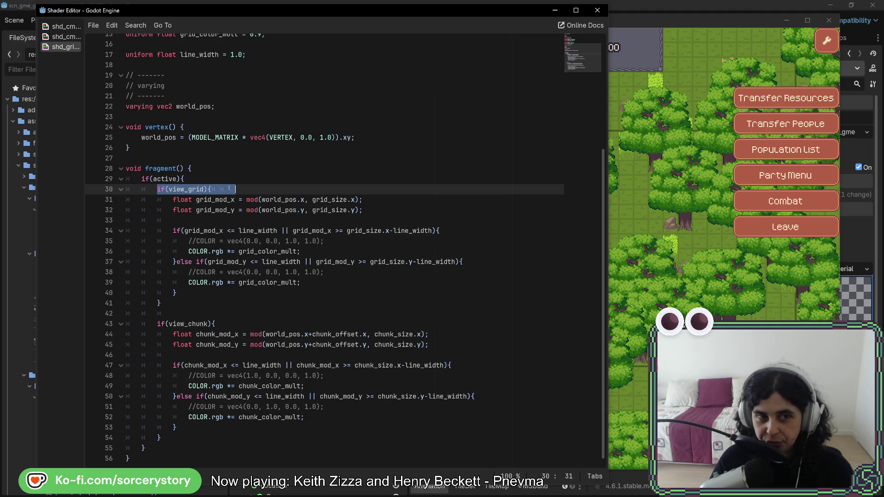
pyautogui.click(172, 223)
pyautogui.moveTo(173, 231); pyautogui.dragTo(433, 231)
pyautogui.click(433, 231)
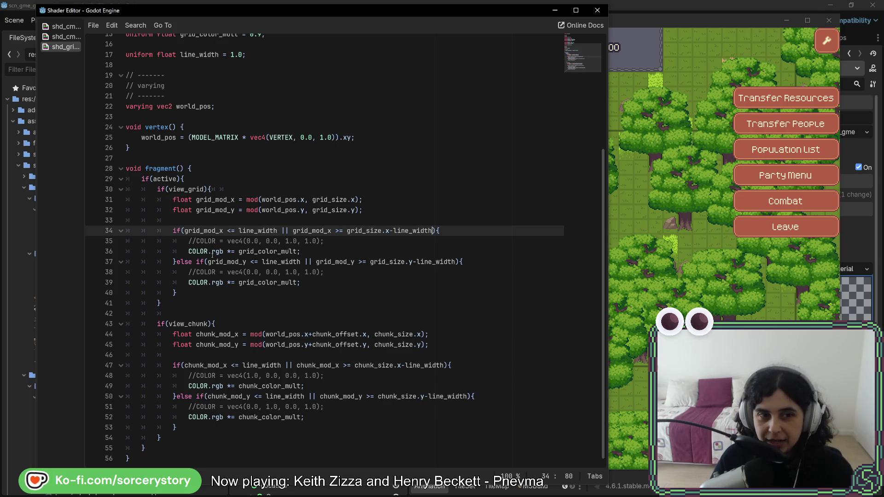
pyautogui.click(196, 251)
pyautogui.moveTo(196, 251); pyautogui.dragTo(297, 251)
pyautogui.click(284, 251)
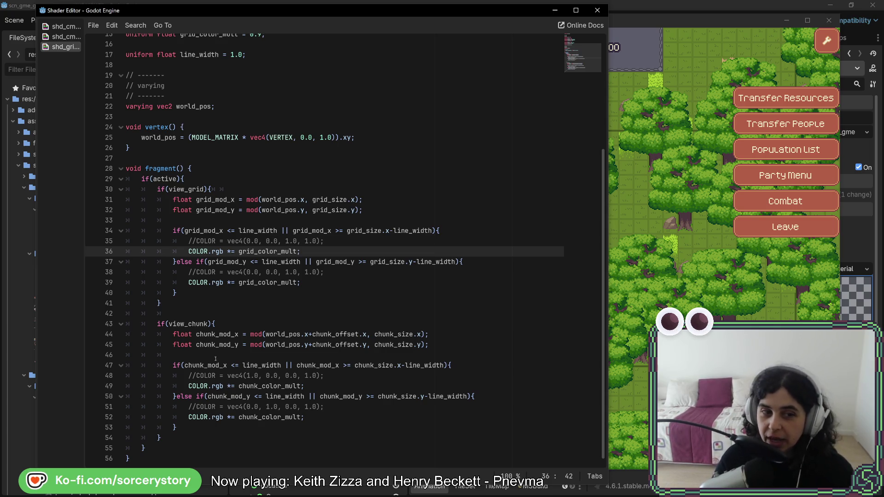
pyautogui.moveTo(173, 365)
pyautogui.mouseDown()
pyautogui.moveTo(203, 387)
pyautogui.moveTo(213, 423)
pyautogui.mouseUp()
pyautogui.press('Escape')
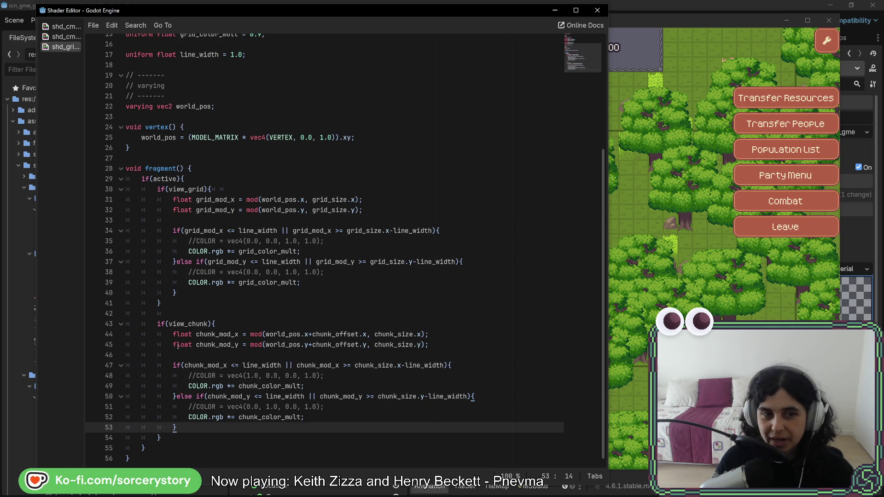
pyautogui.moveTo(157, 324)
pyautogui.mouseDown()
pyautogui.moveTo(216, 327)
pyautogui.moveTo(322, 369)
pyautogui.moveTo(170, 438)
pyautogui.mouseUp()
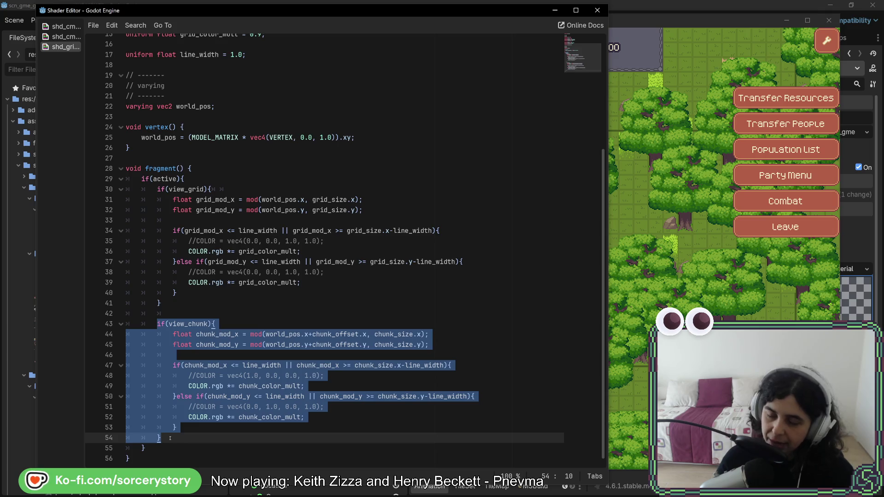
pyautogui.click(170, 438)
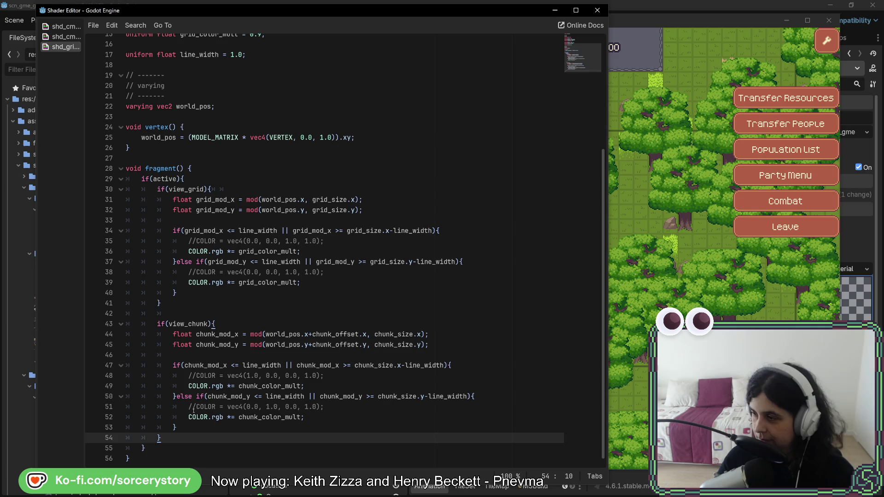
pyautogui.moveTo(141, 137); pyautogui.dragTo(351, 137)
pyautogui.doubleClick(158, 137)
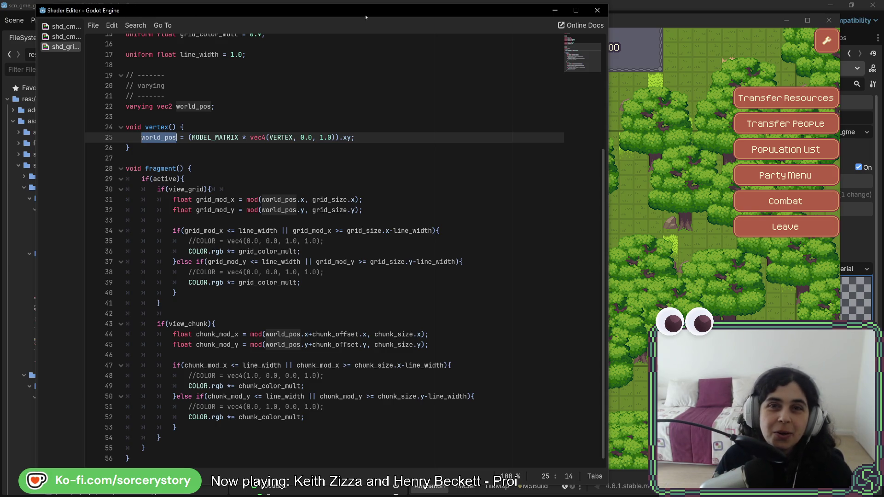
# Close the floating Shader Editor to reveal the running game with PLANT_Grass details
pyautogui.click(597, 10)
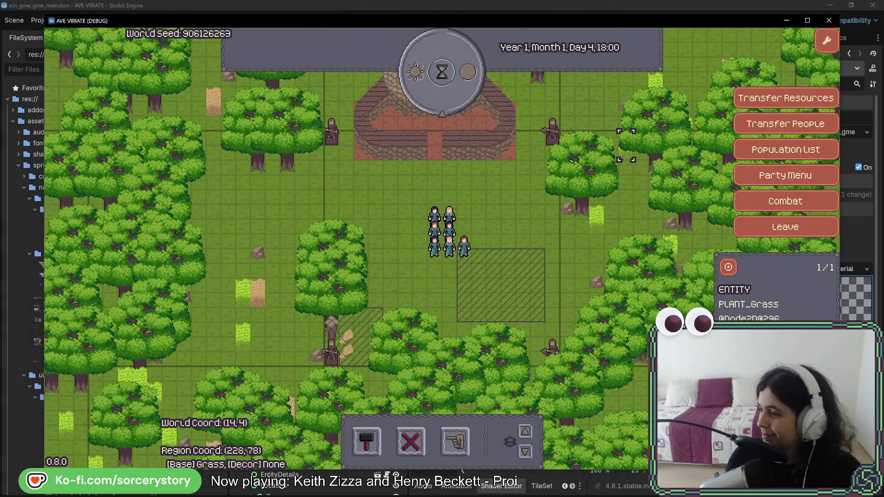
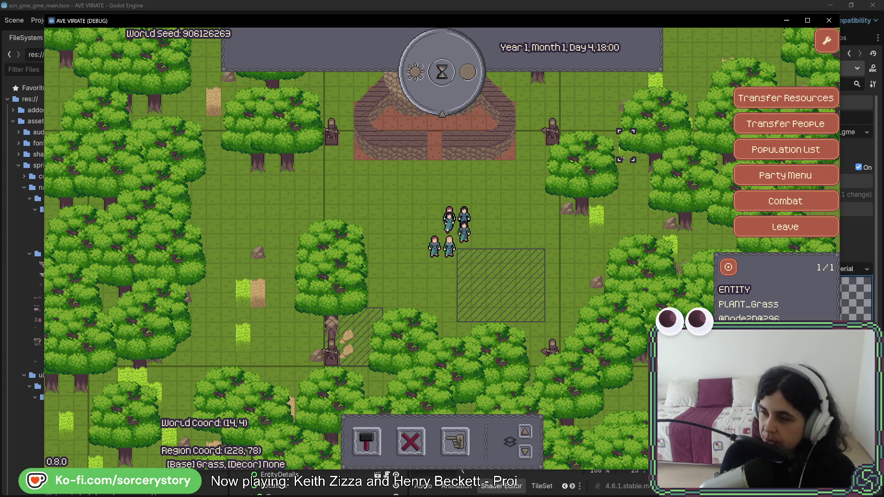
# Deselect the grass tile to close its details, then recentre the map on the hall
pyautogui.click(585, 256)
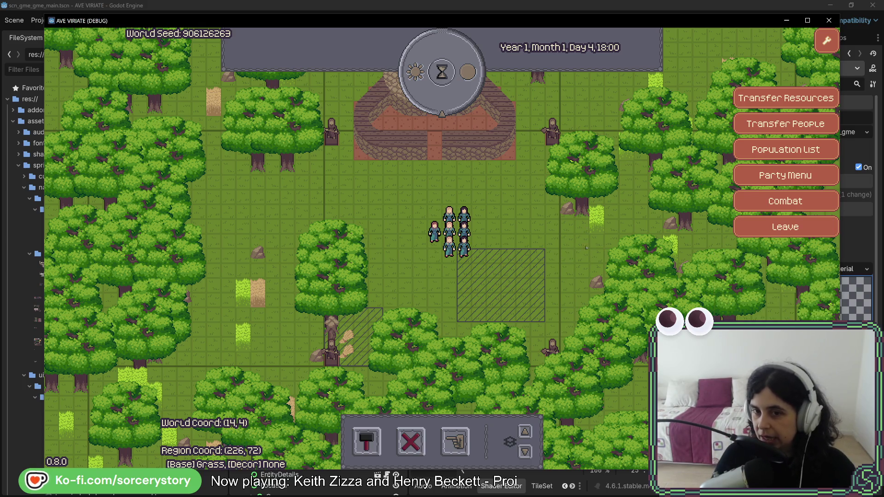
pyautogui.press('w')
pyautogui.press('s')
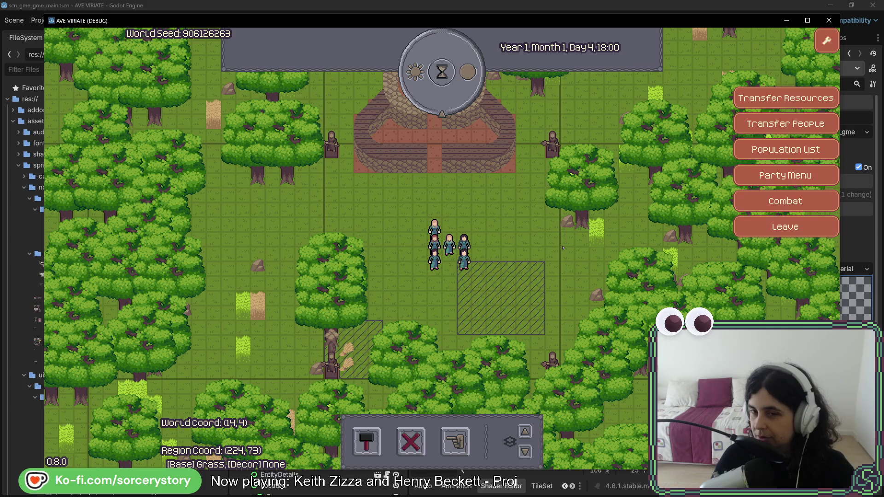
pyautogui.press('w')
pyautogui.press('a')
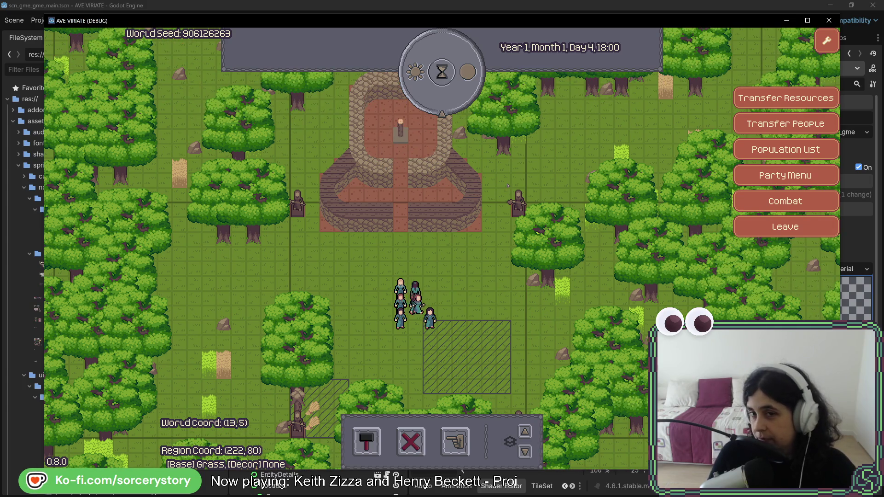
pyautogui.press('w')
pyautogui.press('w')
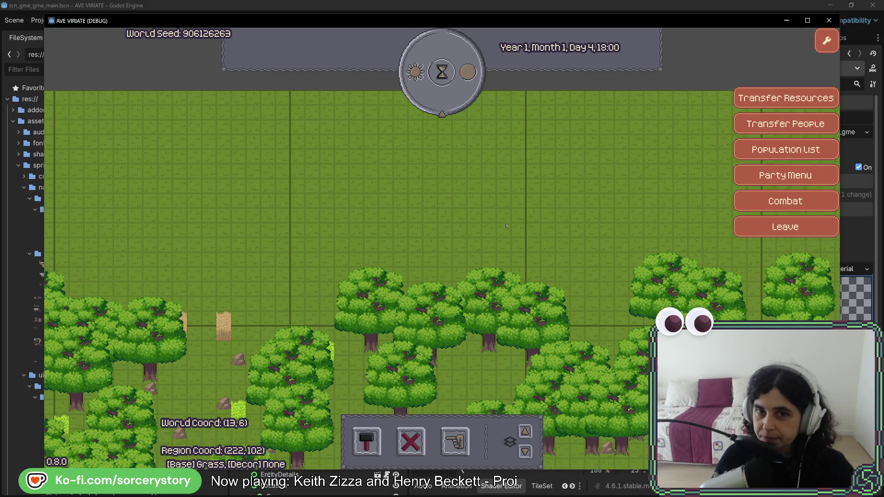
pyautogui.press('s')
pyautogui.press('d')
pyautogui.press('s')
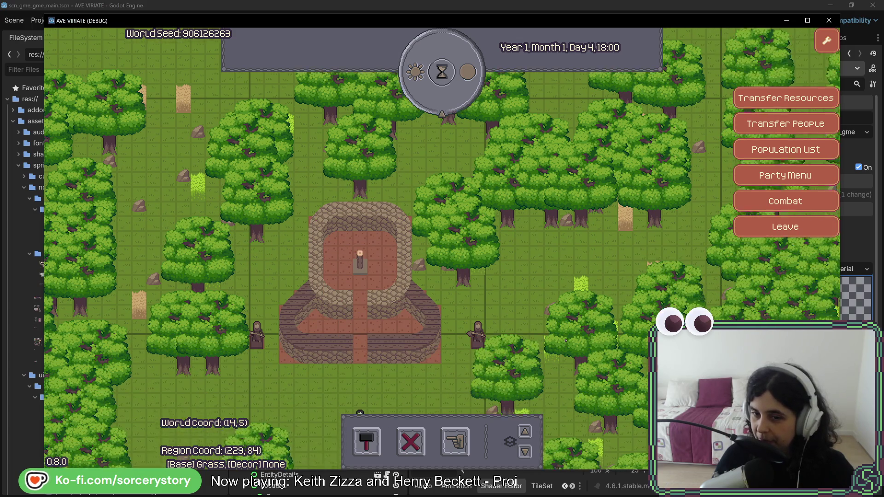
pyautogui.press('a')
pyautogui.press('s')
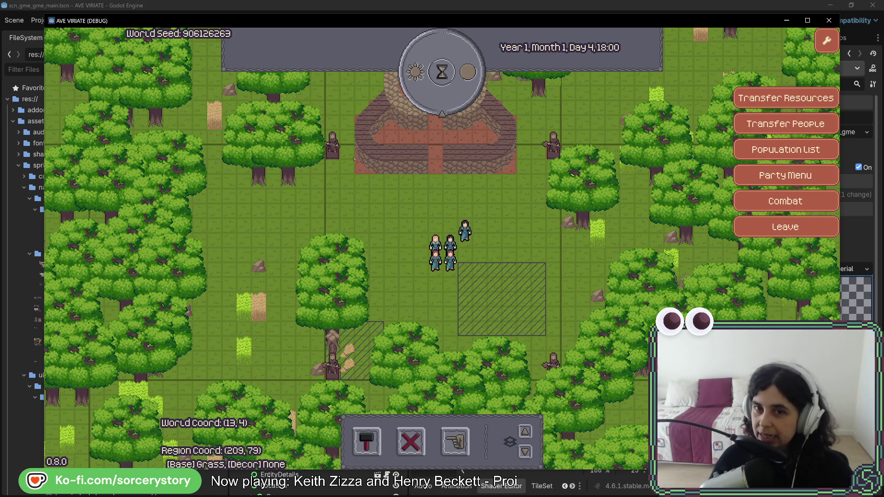
# Turn on the tile grid overlay across the map around the hall
pyautogui.press('g')
pyautogui.press('g')
pyautogui.press('w')
pyautogui.press('d')
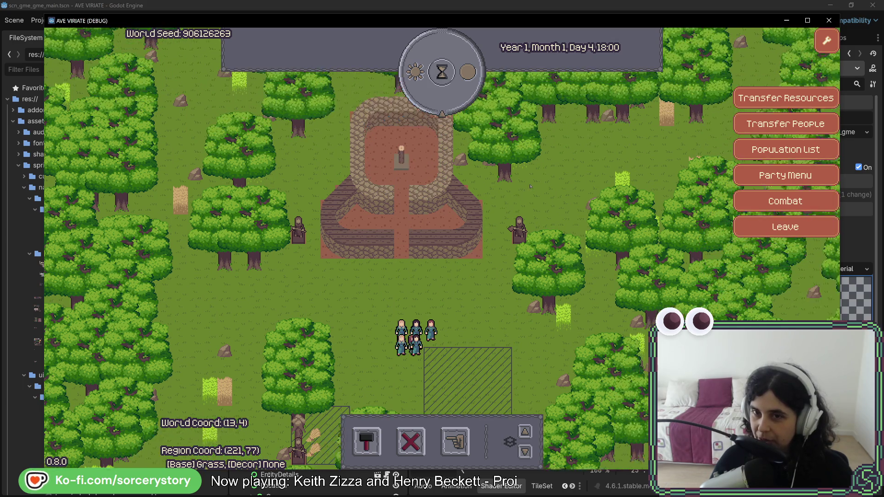
pyautogui.press('w')
pyautogui.press('d')
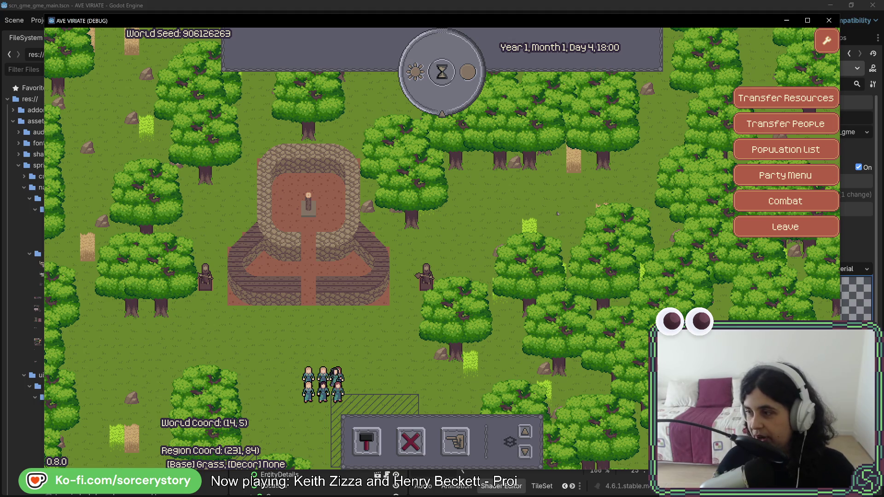
pyautogui.press('a')
pyautogui.press('s')
pyautogui.press('g')
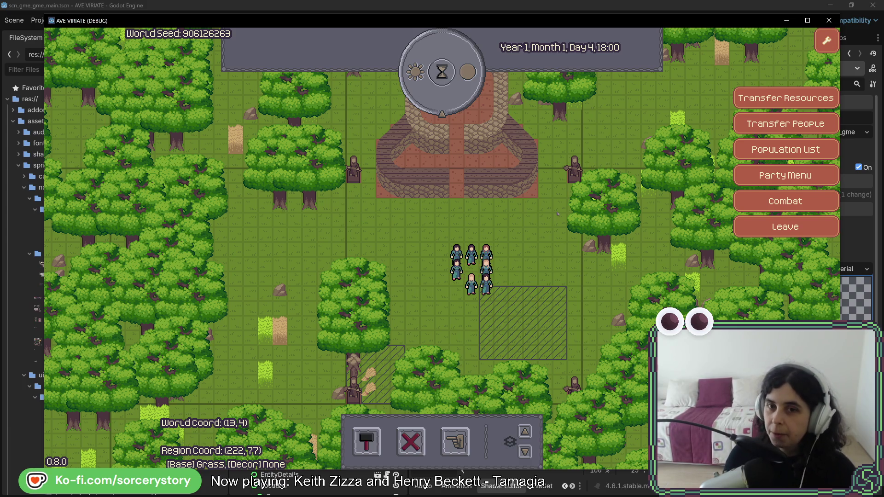
pyautogui.press('w')
pyautogui.press('a')
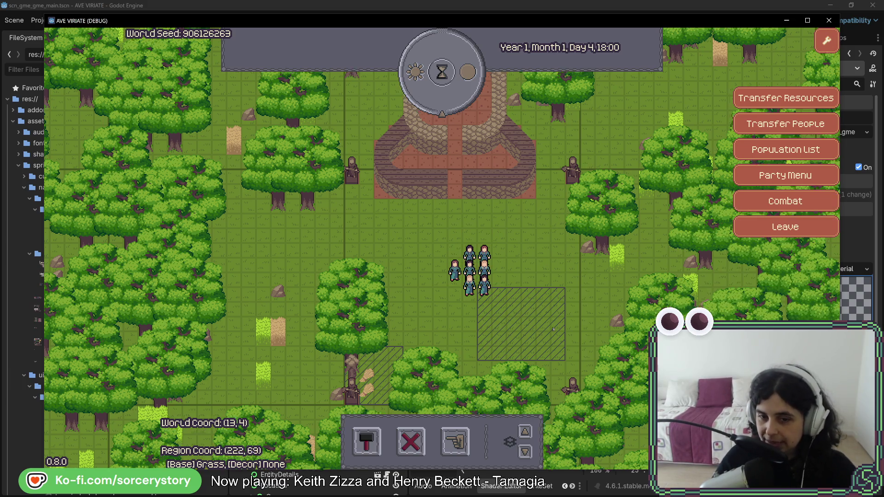
# Open the hand tool's designation sub-toolbar and follow the settlers on the map
pyautogui.press('w')
pyautogui.press('d')
pyautogui.click(456, 442)
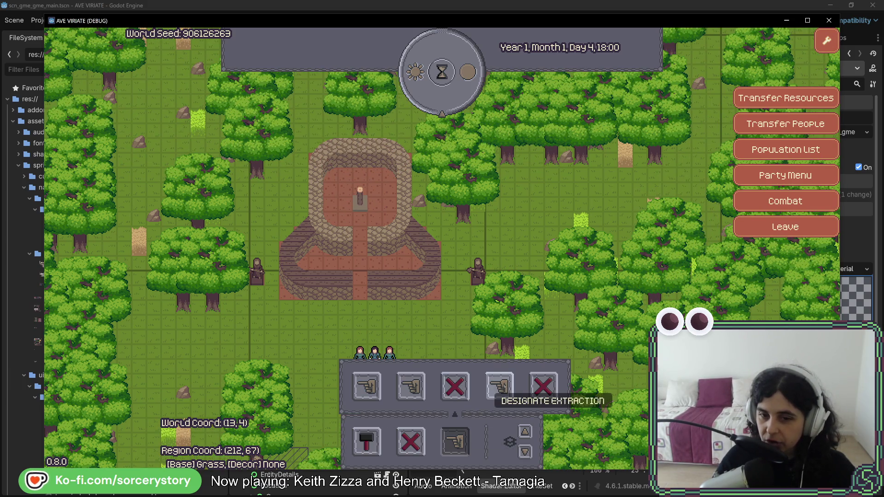
pyautogui.moveTo(582, 158); pyautogui.dragTo(581, 89)
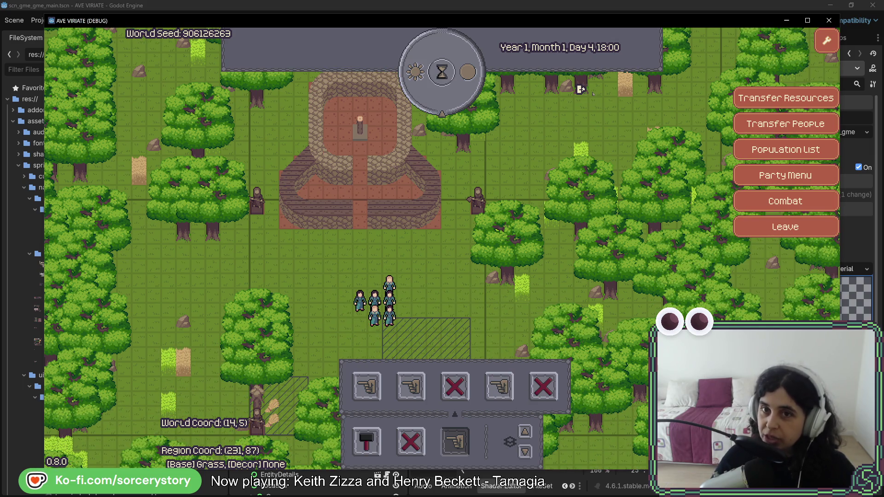
# Pass hours on the hourglass dial until Year 1, Month 1, Day 5, 07:00
pyautogui.click(458, 92)
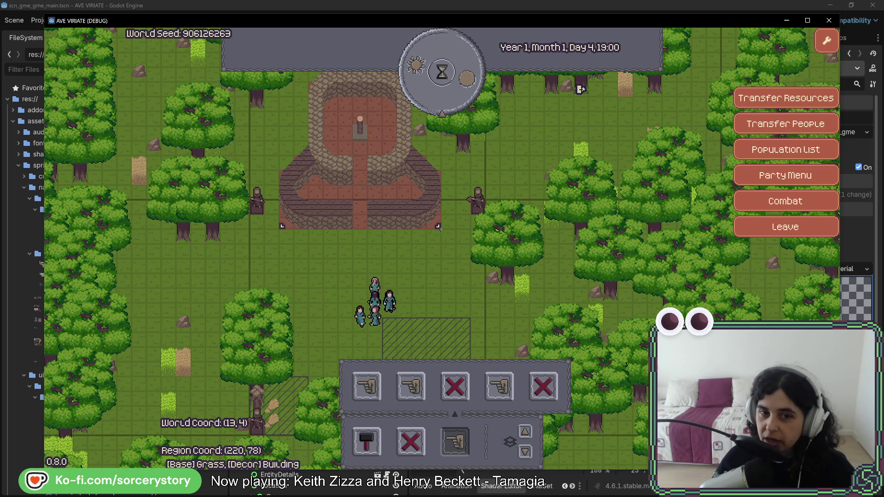
pyautogui.click(443, 72)
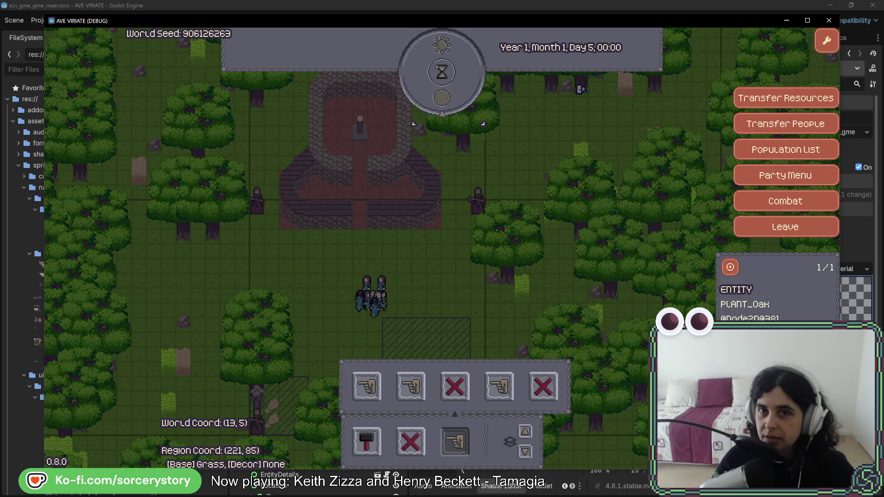
pyautogui.click(443, 73)
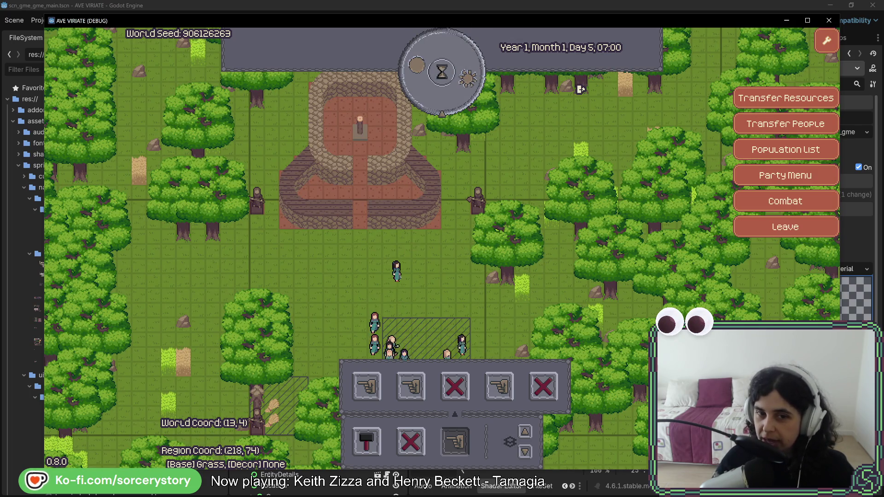
pyautogui.press('w')
pyautogui.press('d')
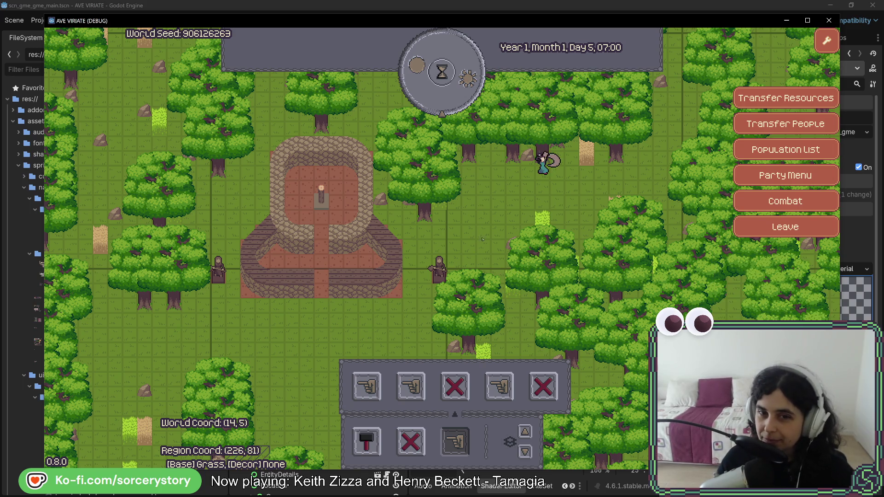
# Pan down-left to the hatched build plot south of the hall and watch the villagers work
pyautogui.hotkey('a', 's')
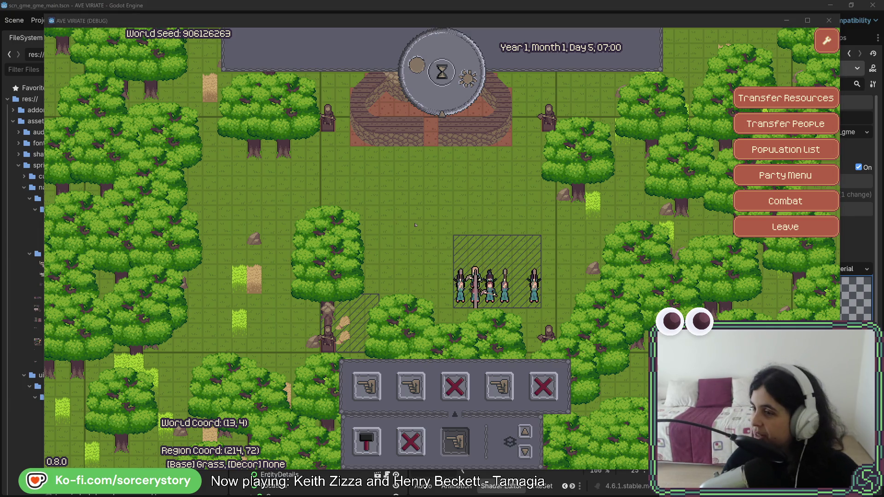
pyautogui.press('F8')
pyautogui.scroll(-8, 495, 393)
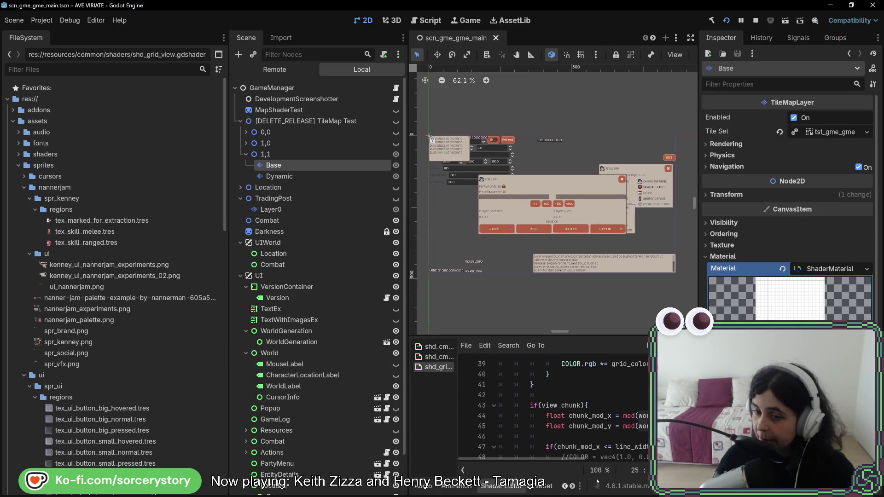
pyautogui.scroll(-3, 575, 409)
pyautogui.click(584, 415)
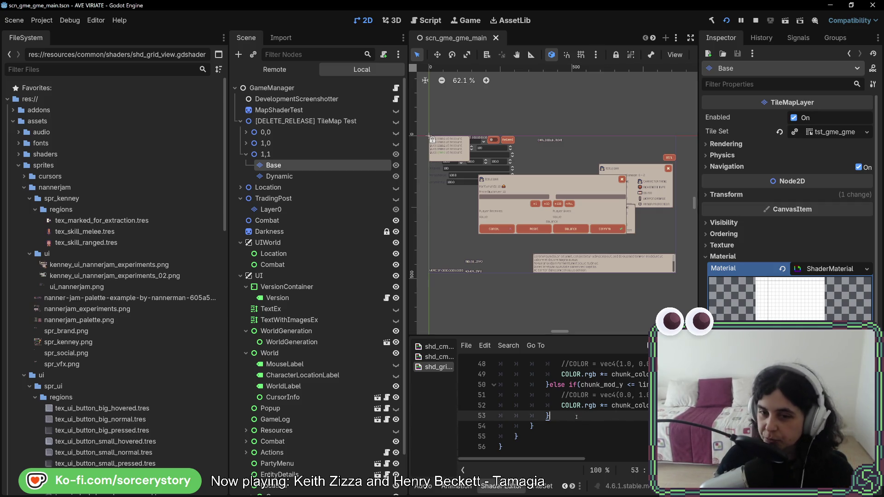
pyautogui.scroll(3, 576, 417)
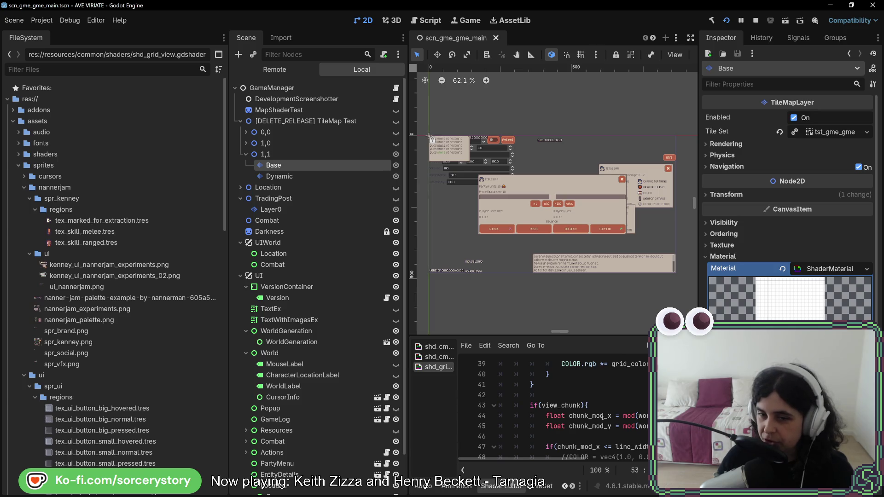
pyautogui.click(592, 416)
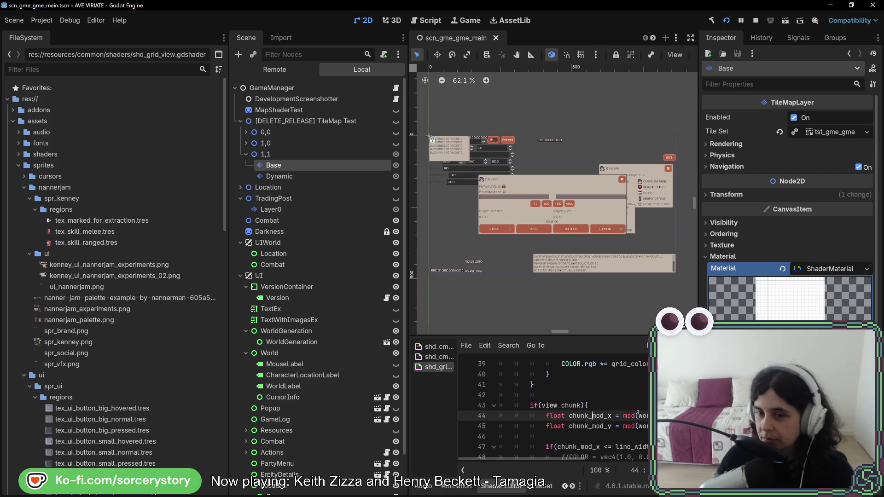
pyautogui.scroll(6, 638, 414)
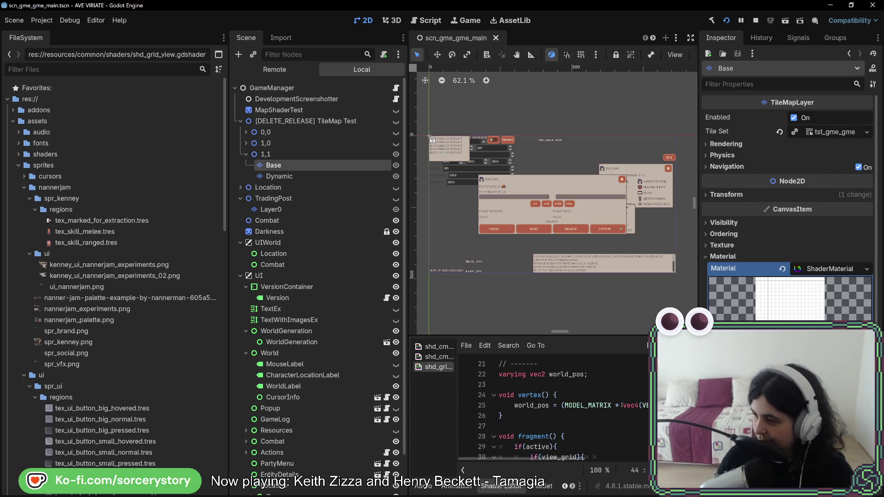
pyautogui.scroll(7, 622, 405)
pyautogui.scroll(-16, 622, 406)
pyautogui.scroll(5, 622, 405)
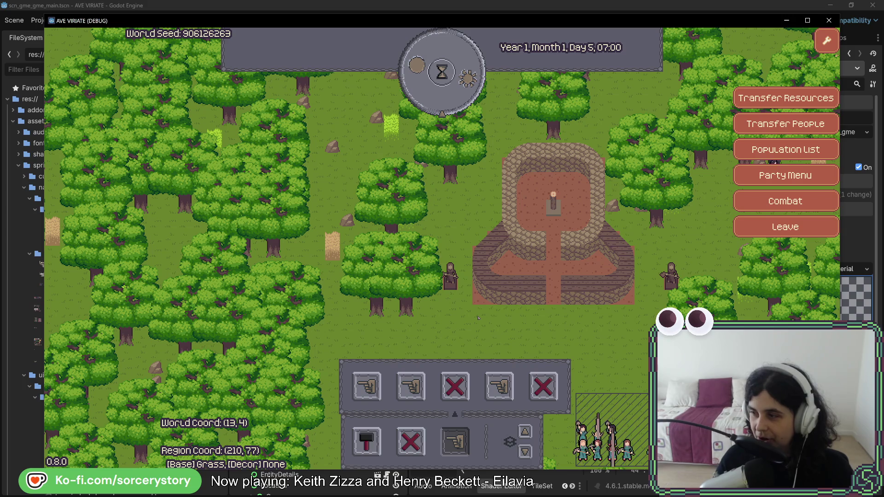
# Pan across the forest and tower, then toggle off the hand designation tool
pyautogui.press('d')
pyautogui.press('s')
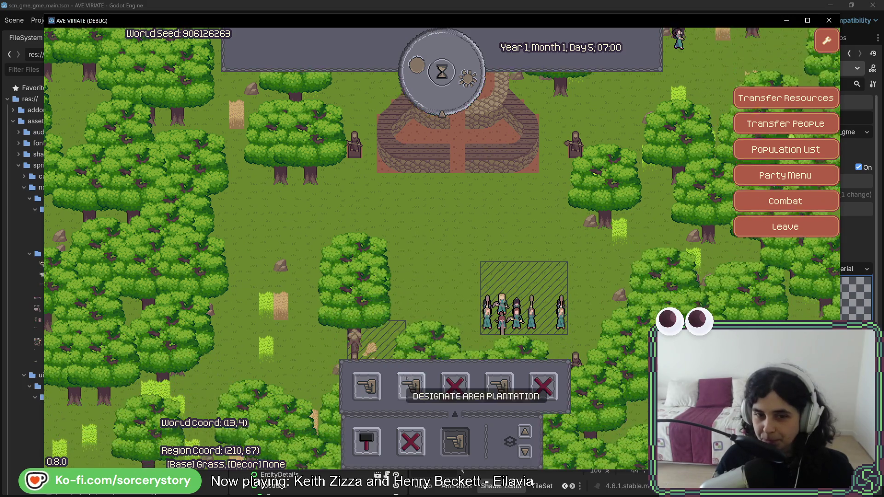
pyautogui.press('w')
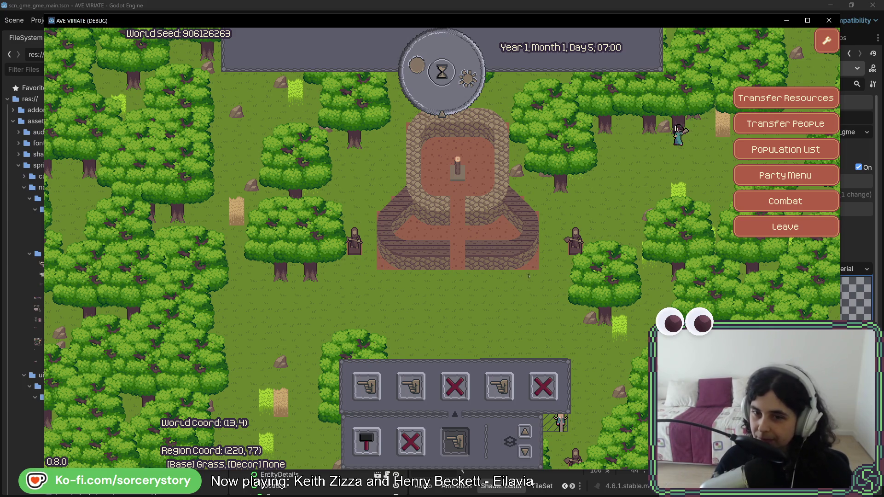
pyautogui.press('s')
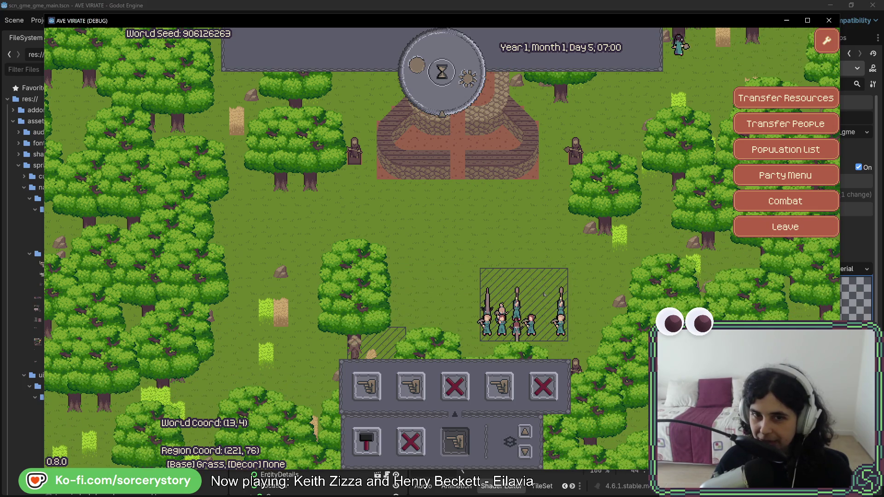
pyautogui.press('w')
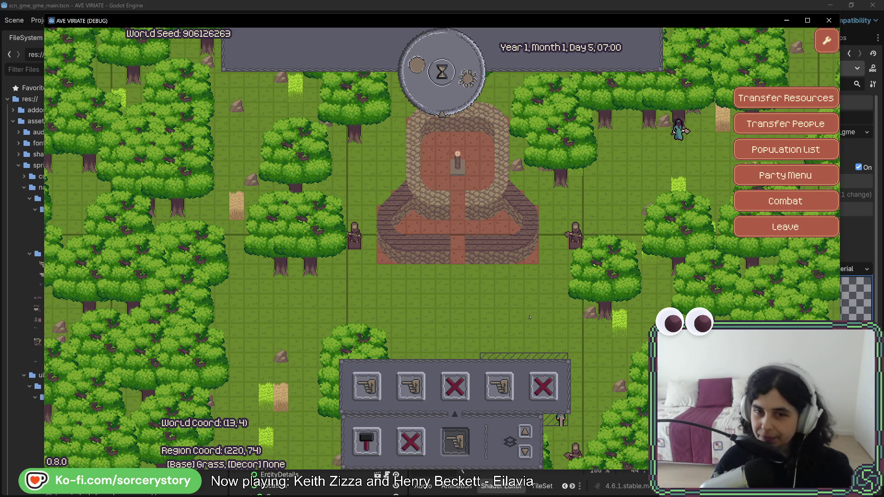
pyautogui.press('s')
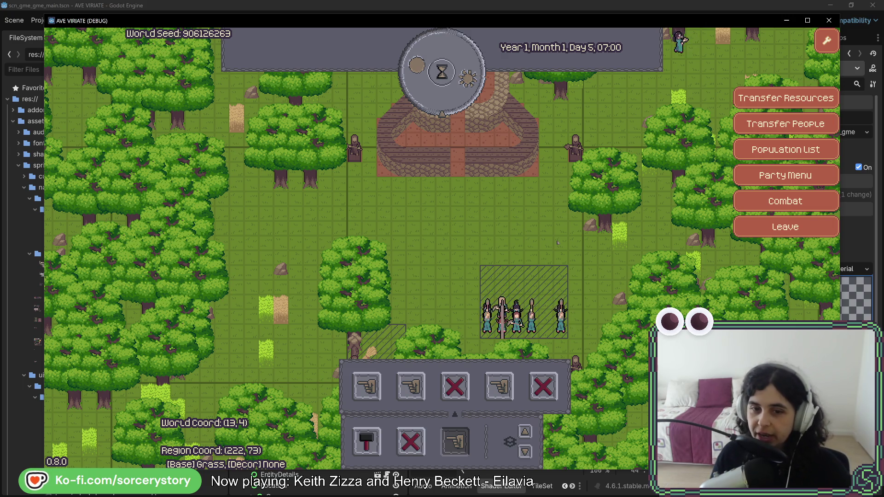
pyautogui.click(455, 442)
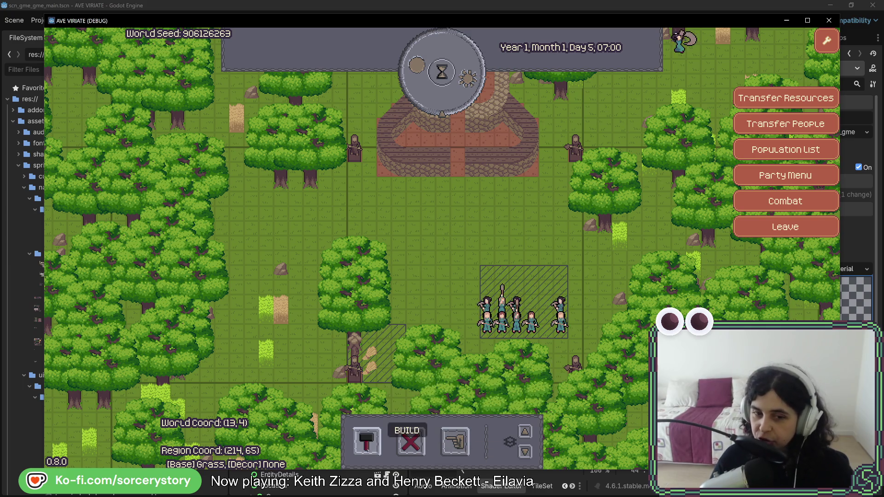
# Open the hammer Build menu, pick a house, then close the menu without placing it
pyautogui.click(366, 442)
pyautogui.click(344, 386)
pyautogui.press('w')
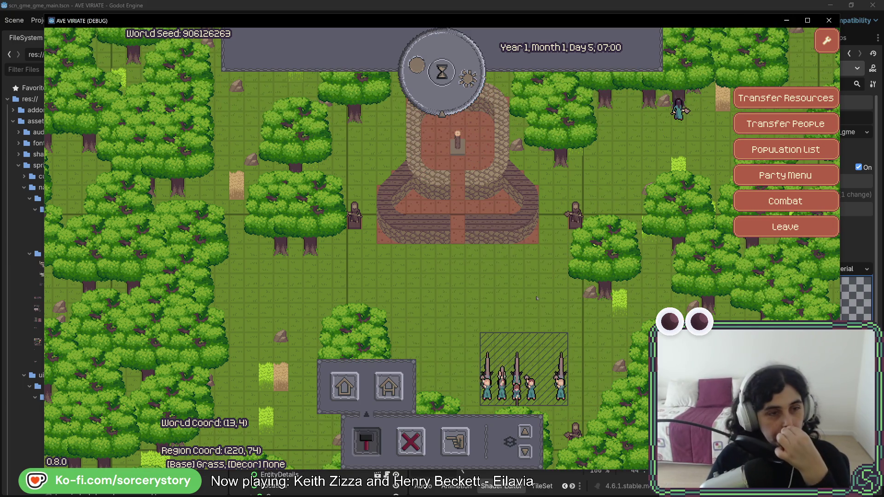
pyautogui.click(367, 441)
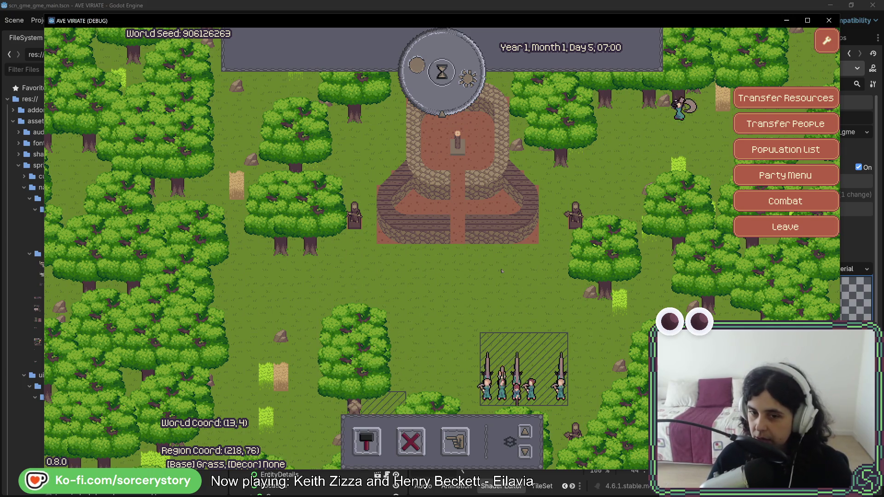
pyautogui.press('d')
pyautogui.press('s')
pyautogui.press('d')
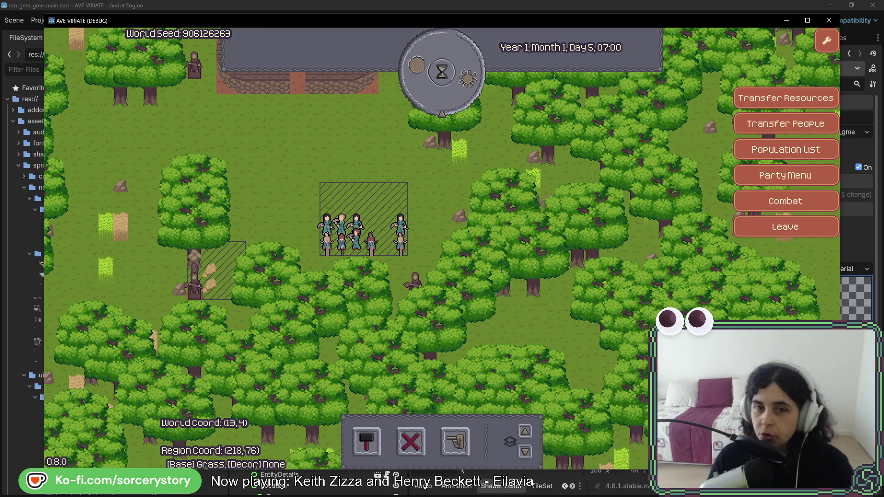
pyautogui.press('w')
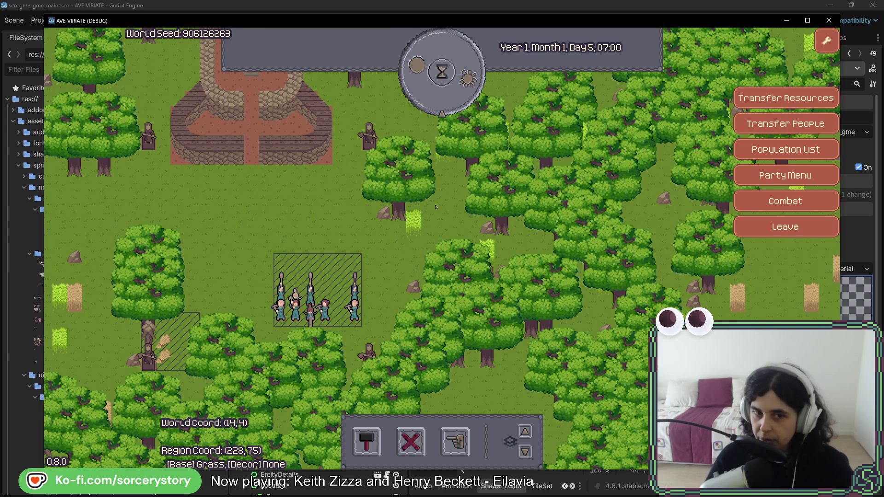
# Pick a house from the Build menu, pan around, then cancel its placement
pyautogui.press('a')
pyautogui.press('w')
pyautogui.click(367, 441)
pyautogui.click(388, 386)
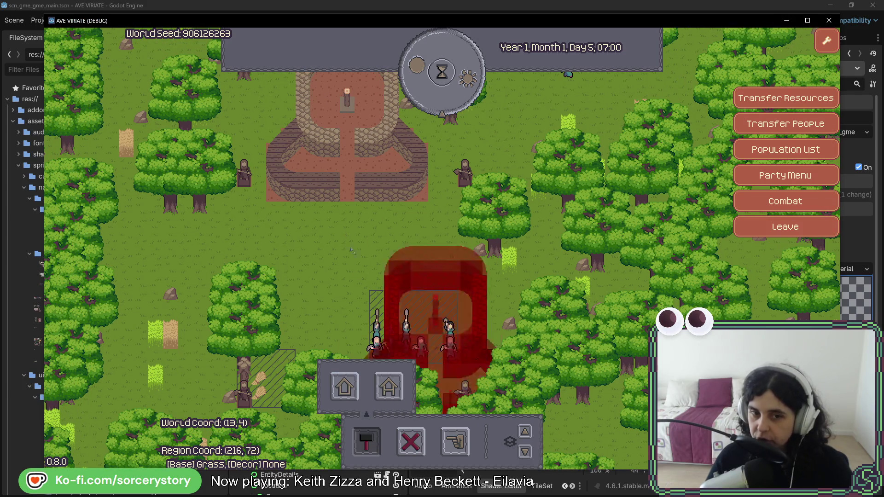
pyautogui.press('d')
pyautogui.press('w')
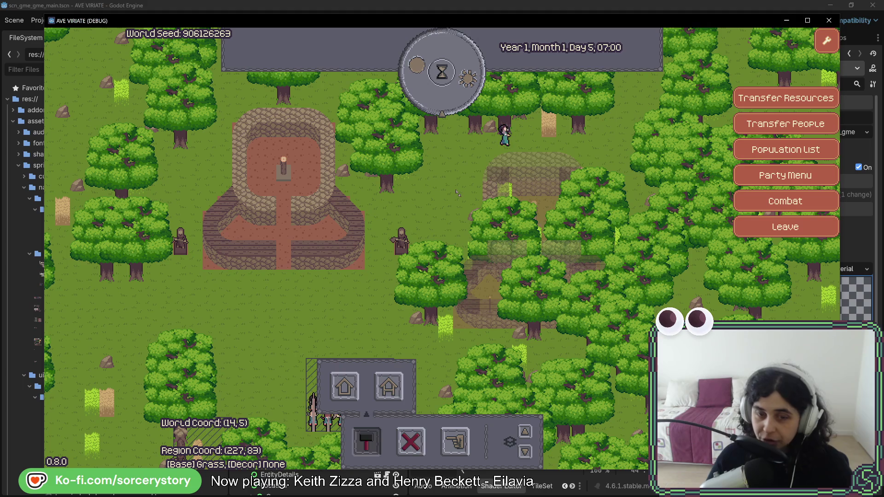
pyautogui.press('a')
pyautogui.press('s')
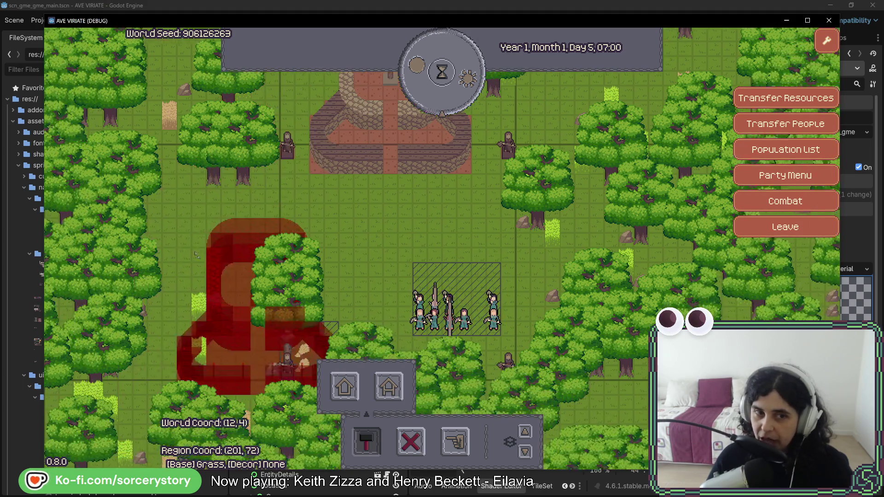
pyautogui.press('w')
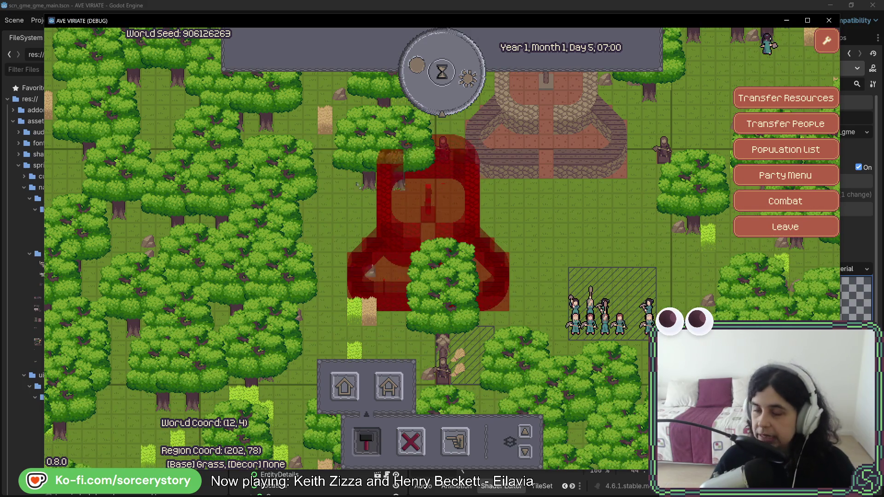
pyautogui.press('w')
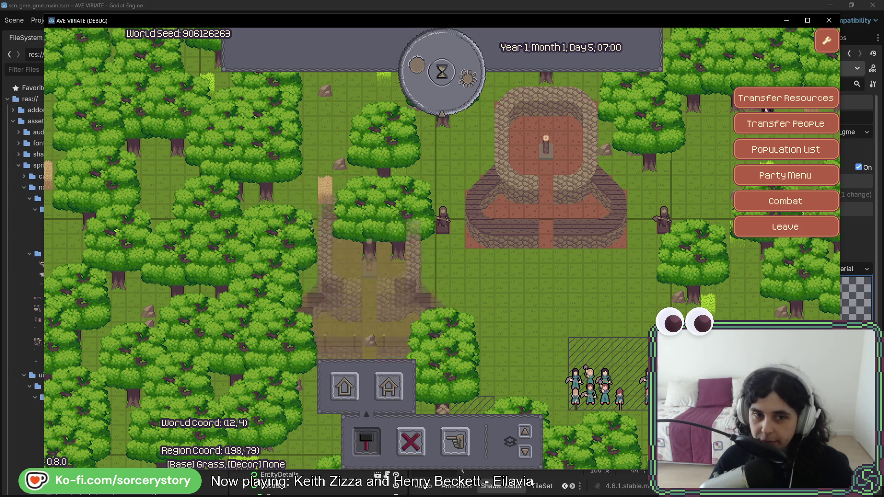
pyautogui.press('Escape')
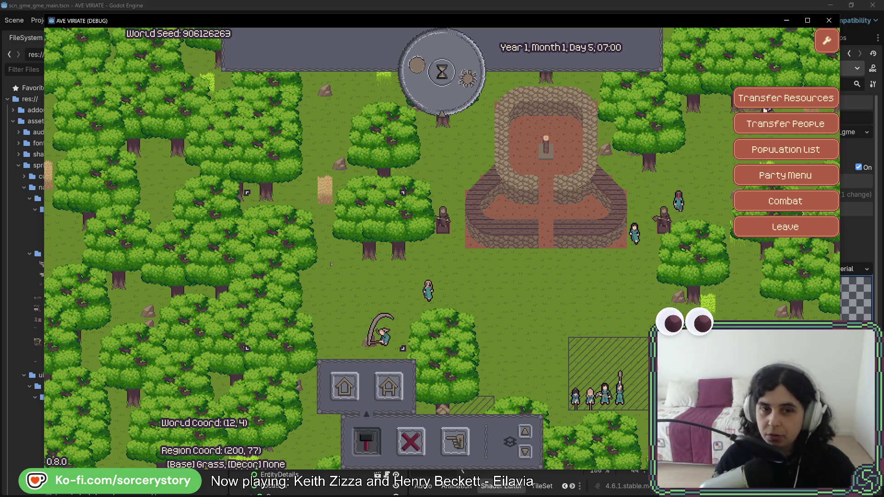
# Pass several game hours with the hourglass button
pyautogui.click(434, 85)
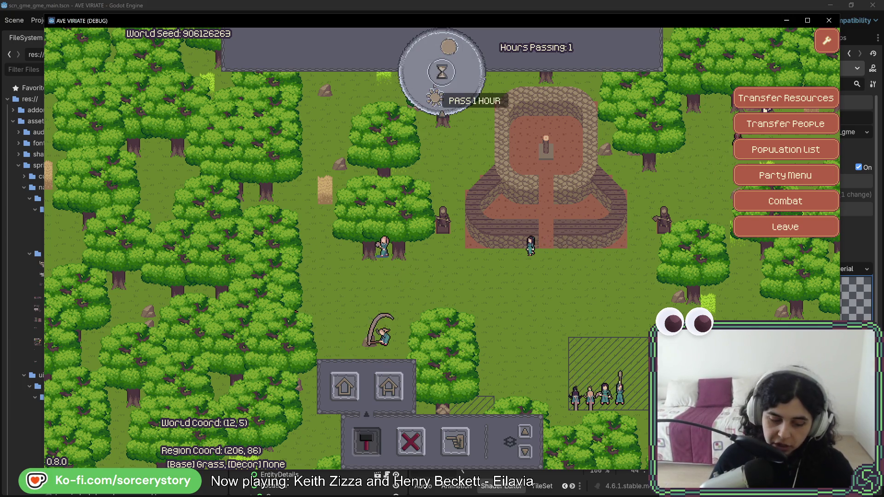
pyautogui.click(464, 85)
pyautogui.click(464, 86)
pyautogui.click(464, 86)
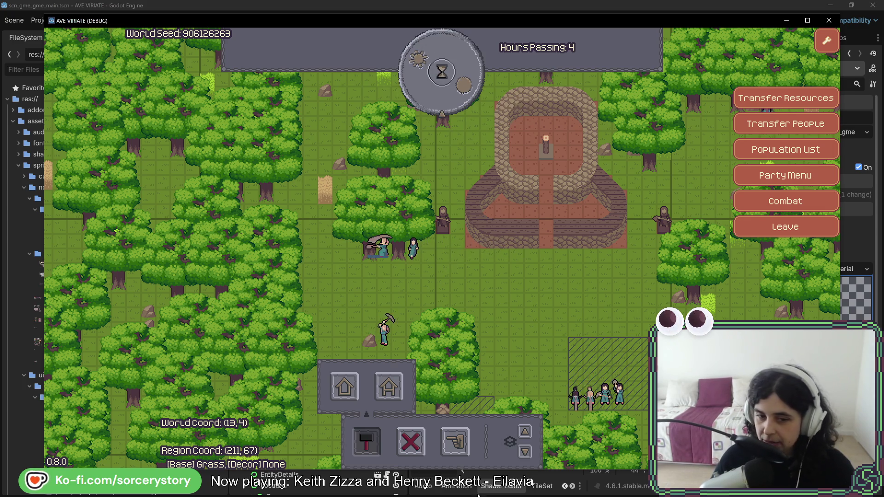
# Open the NullReferenceException's source, StateRegion.cs line 966, from the editor's Errors tab
pyautogui.hotkey('alt', 'Tab')
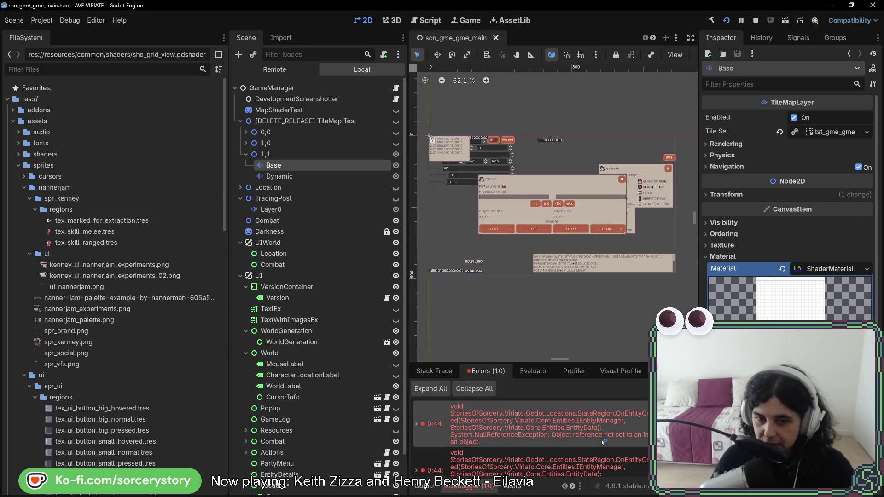
pyautogui.moveTo(603, 441)
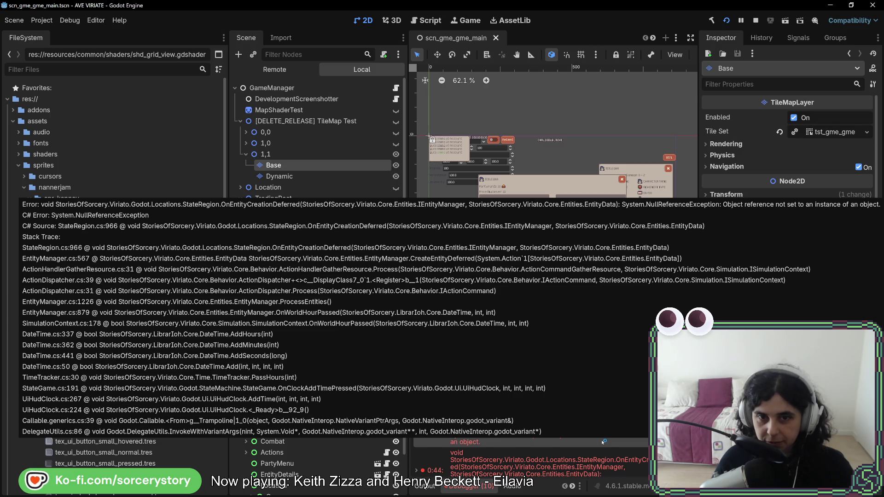
pyautogui.doubleClick(604, 441)
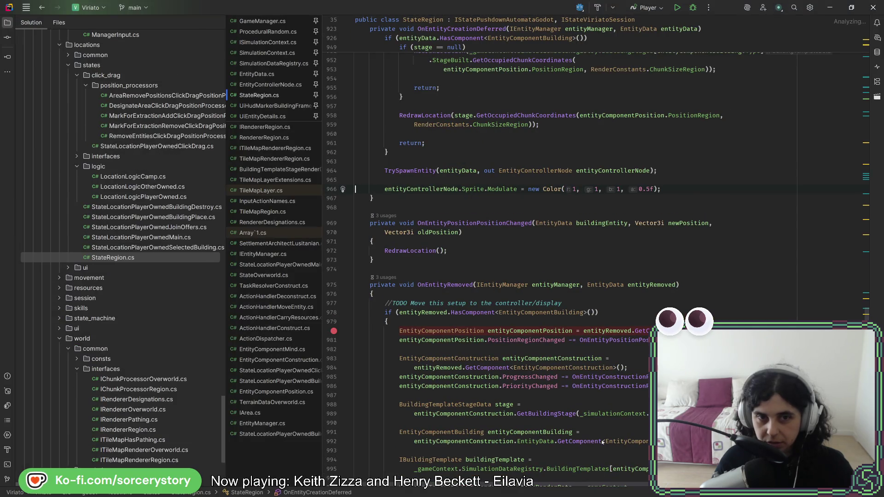
# Review lines 962–966 of OnEntityCreationDeferred without editing, then return to the running game
pyautogui.moveTo(687, 189); pyautogui.dragTo(695, 158)
pyautogui.scroll(1, 652, 283)
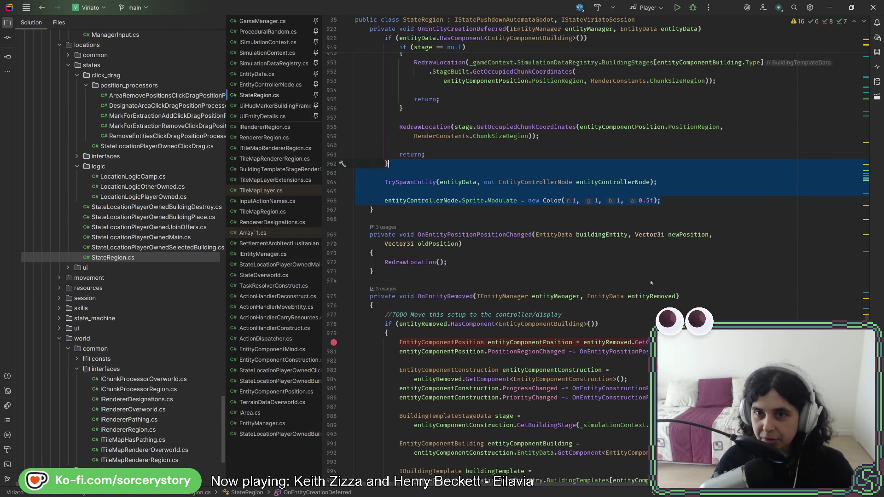
pyautogui.scroll(4, 637, 305)
pyautogui.click(636, 306)
pyautogui.scroll(5, 636, 305)
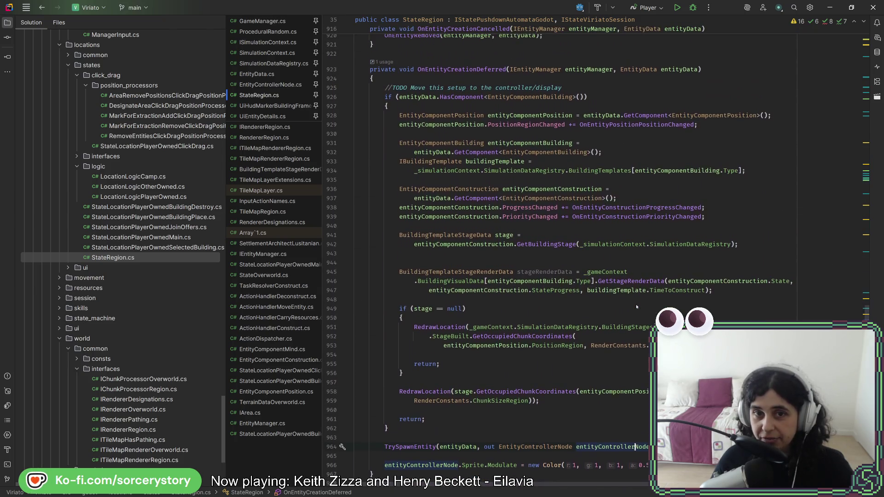
pyautogui.scroll(-2, 637, 307)
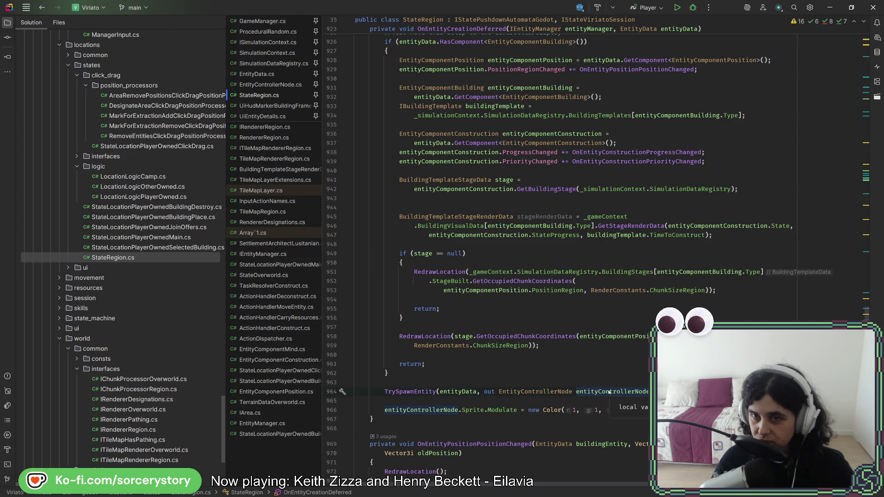
pyautogui.hotkey('alt', 'Tab')
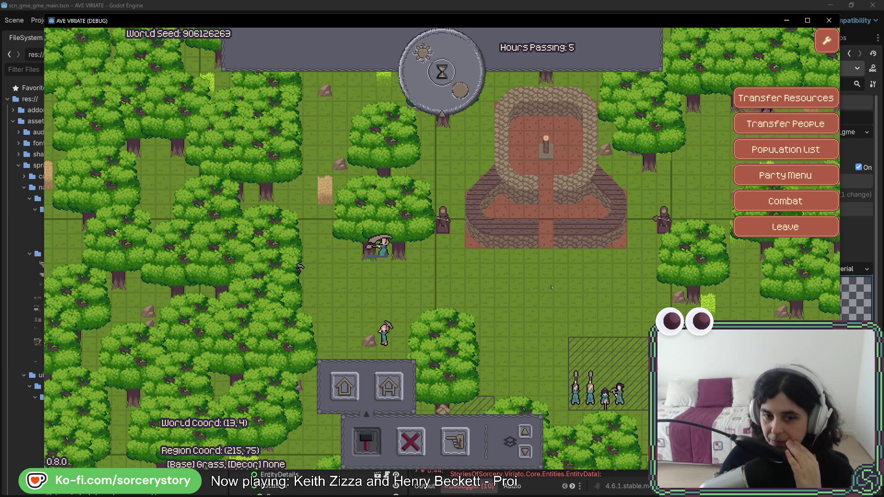
# Reopen the Build menu, pick a house, cancel it, then start placing a house again east of the tower
pyautogui.click(379, 443)
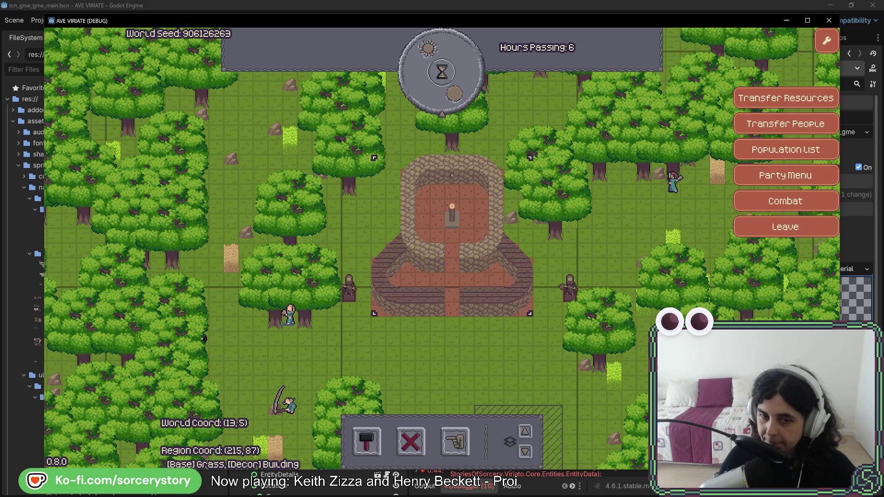
pyautogui.click(368, 443)
pyautogui.click(345, 387)
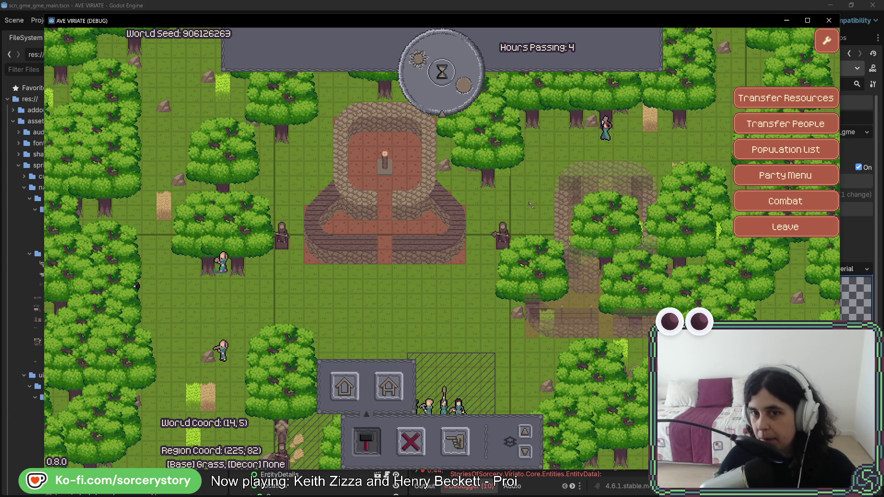
pyautogui.rightClick(531, 204)
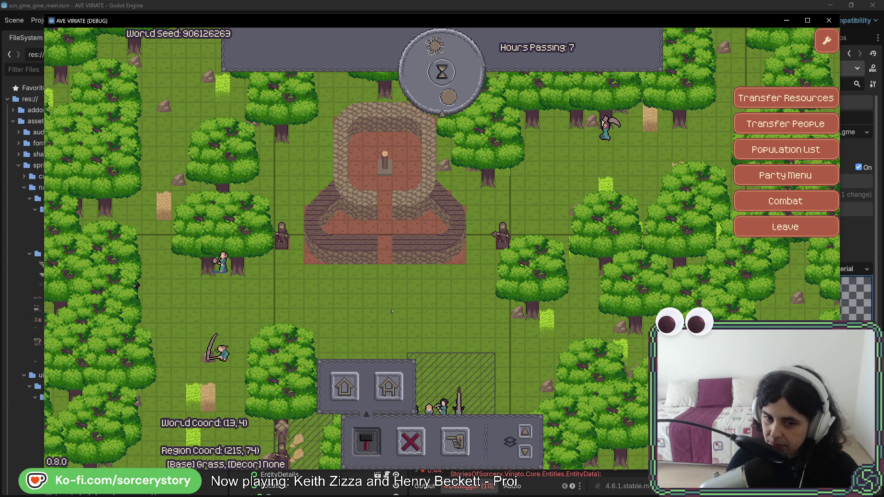
pyautogui.click(344, 387)
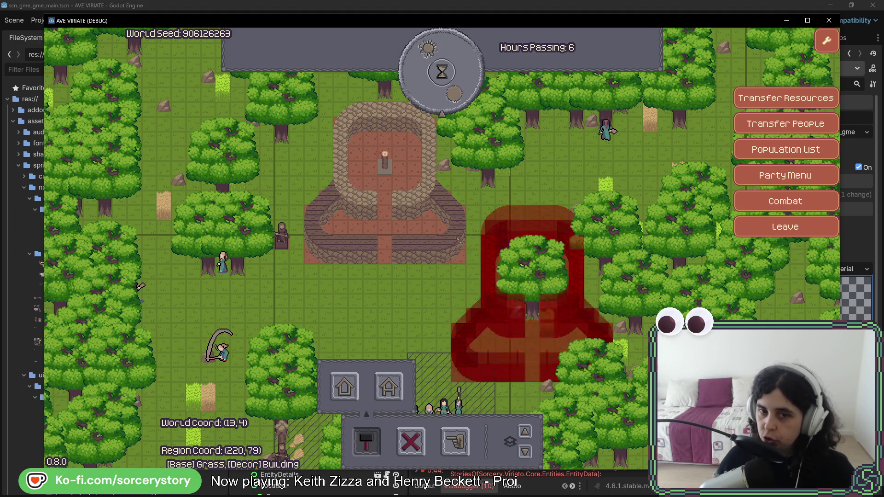
# Cancel the pending house placement so settlers can build as hours pass
pyautogui.rightClick(482, 204)
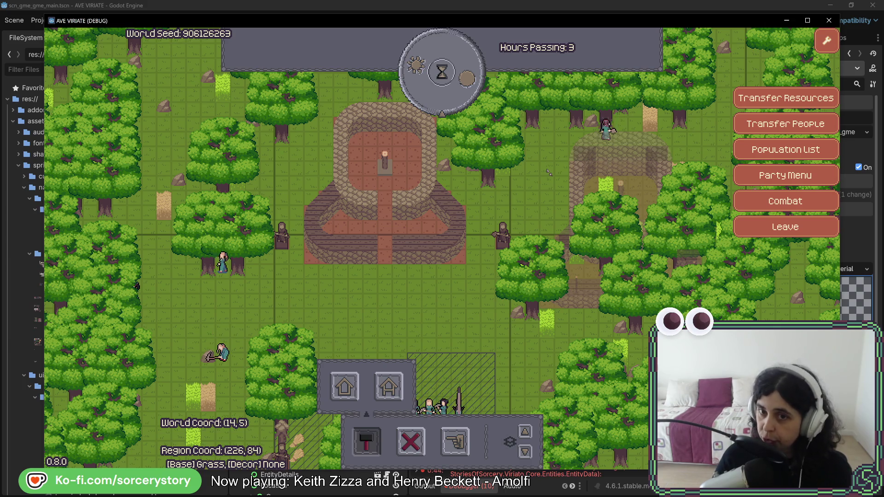
pyautogui.press('w')
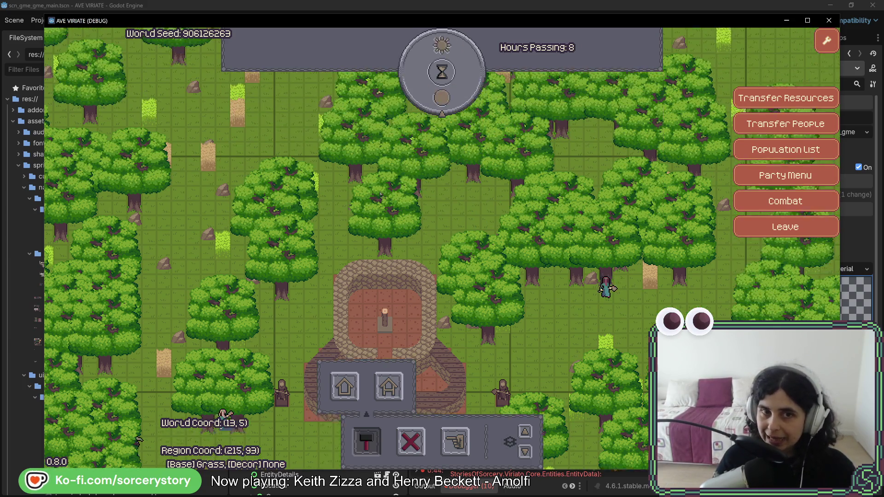
pyautogui.press('w')
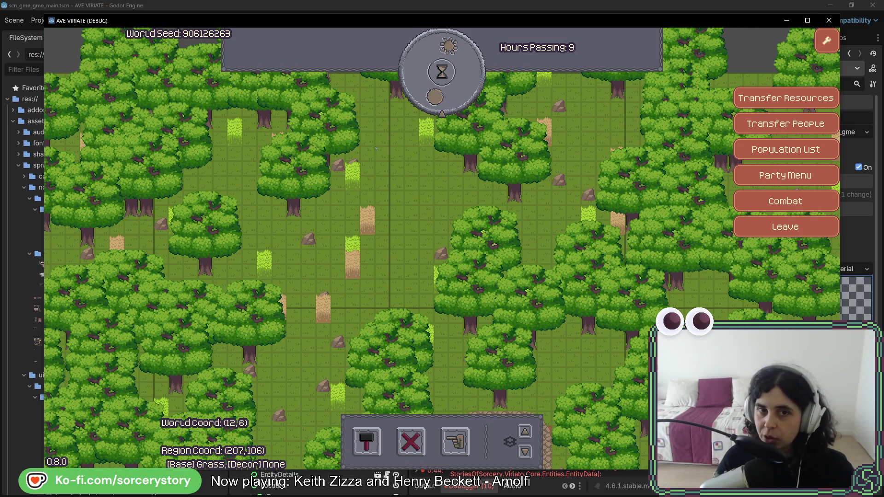
pyautogui.click(593, 331)
pyautogui.click(609, 338)
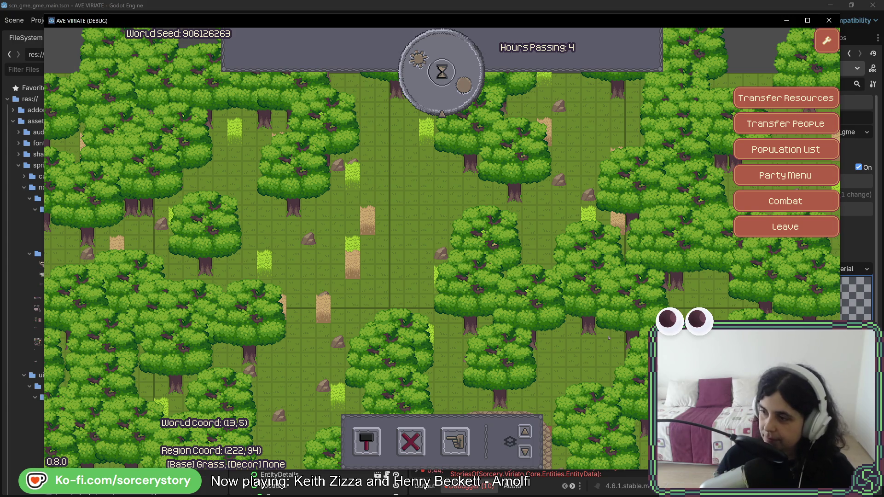
pyautogui.press('s')
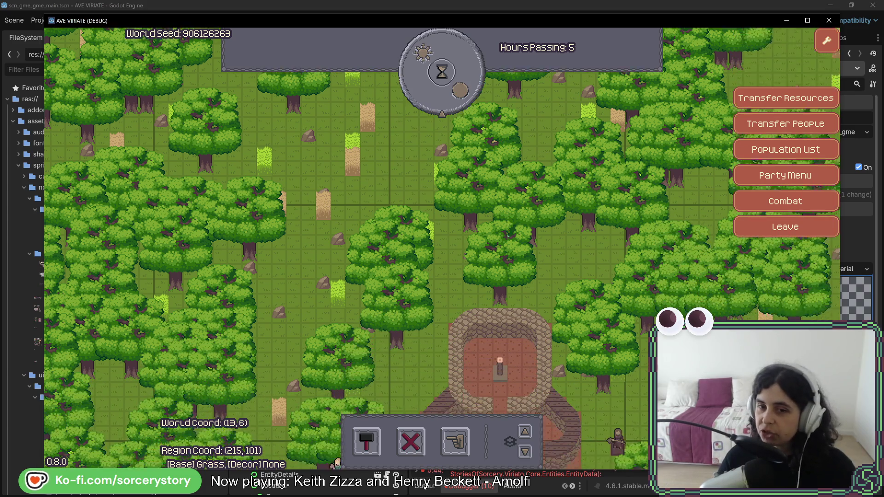
pyautogui.press('w')
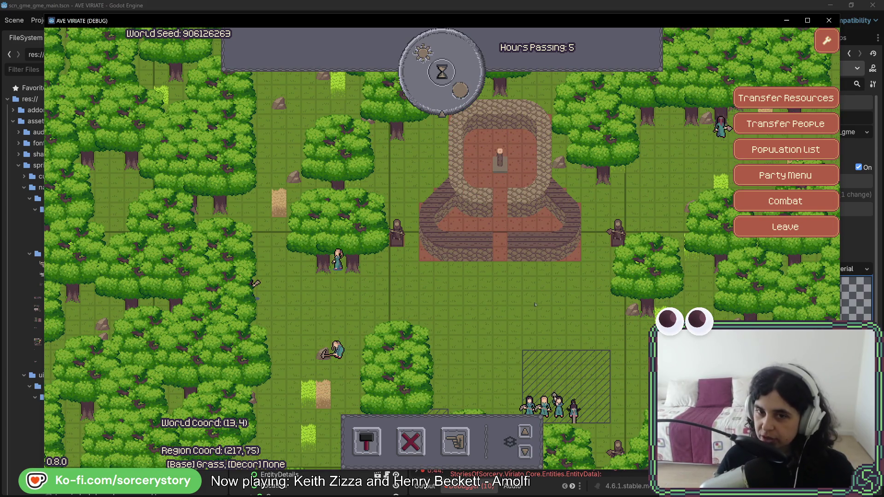
pyautogui.press('w')
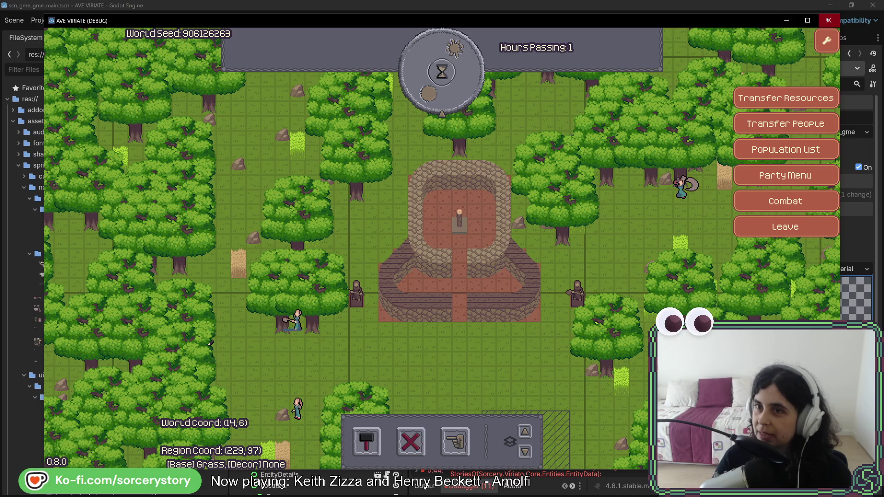
pyautogui.click(829, 20)
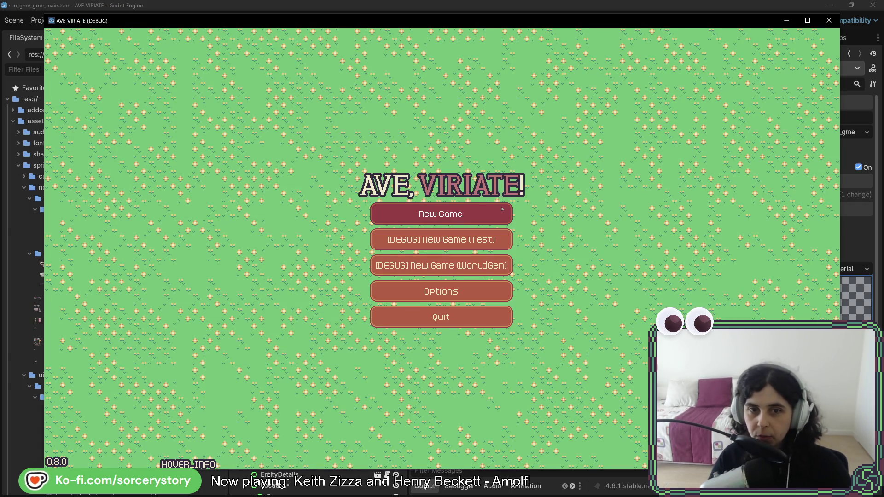
pyautogui.click(504, 276)
pyautogui.click(504, 281)
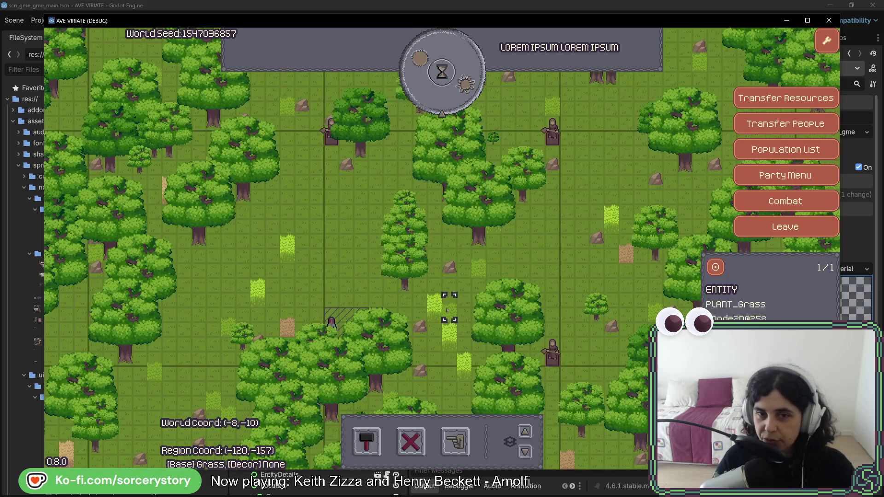
pyautogui.click(455, 441)
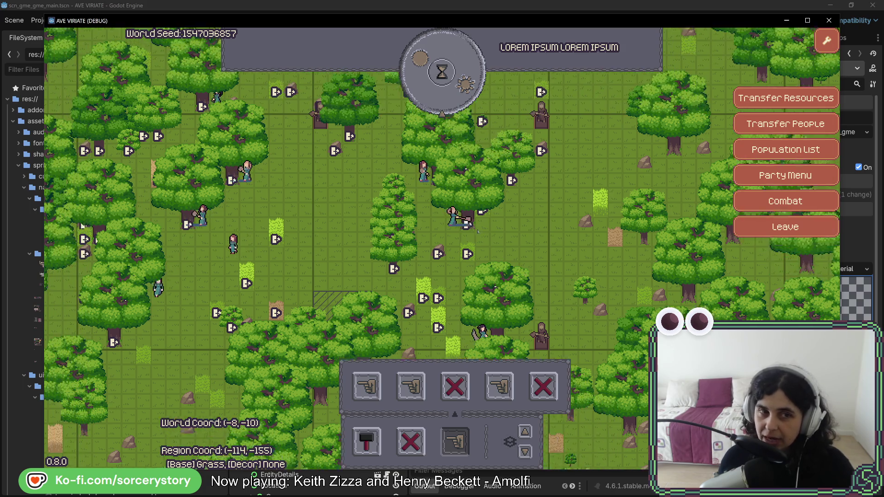
pyautogui.click(478, 231)
pyautogui.click(392, 153)
pyautogui.click(333, 293)
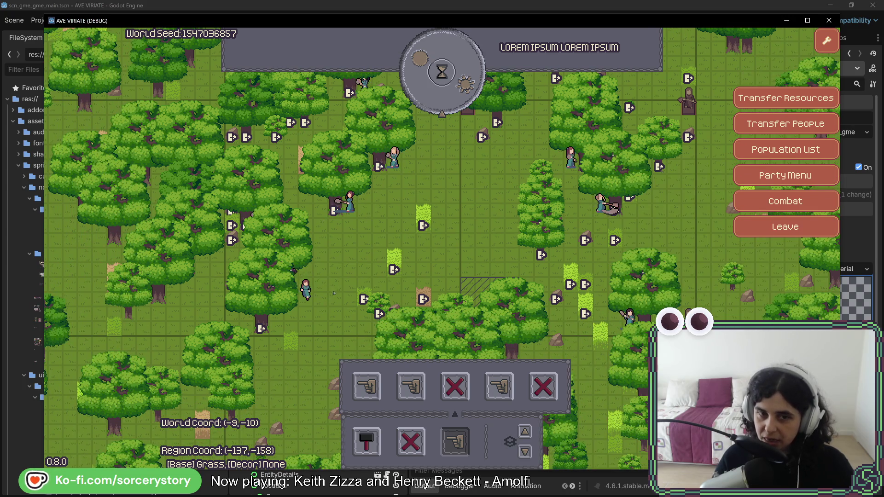
pyautogui.click(394, 261)
pyautogui.click(423, 213)
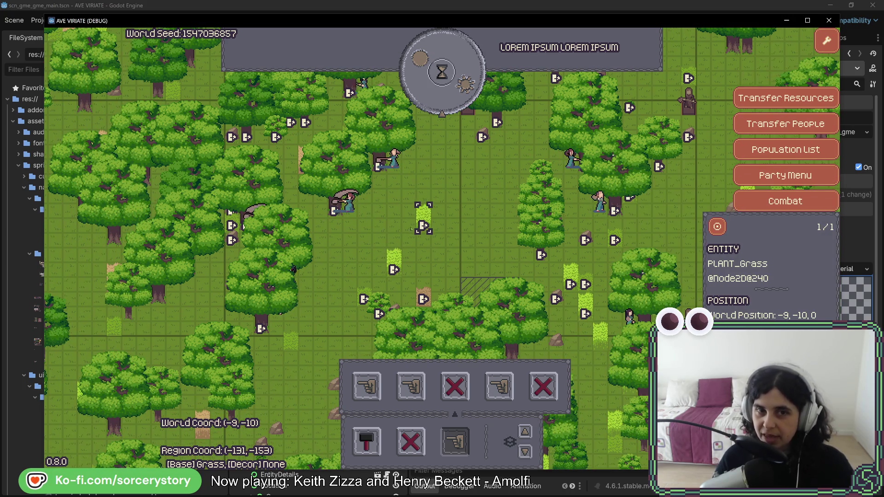
pyautogui.click(424, 179)
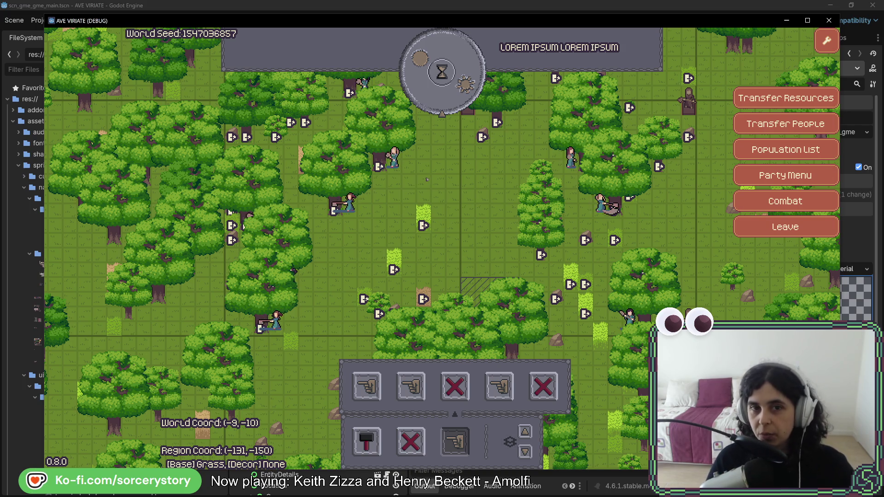
pyautogui.click(394, 159)
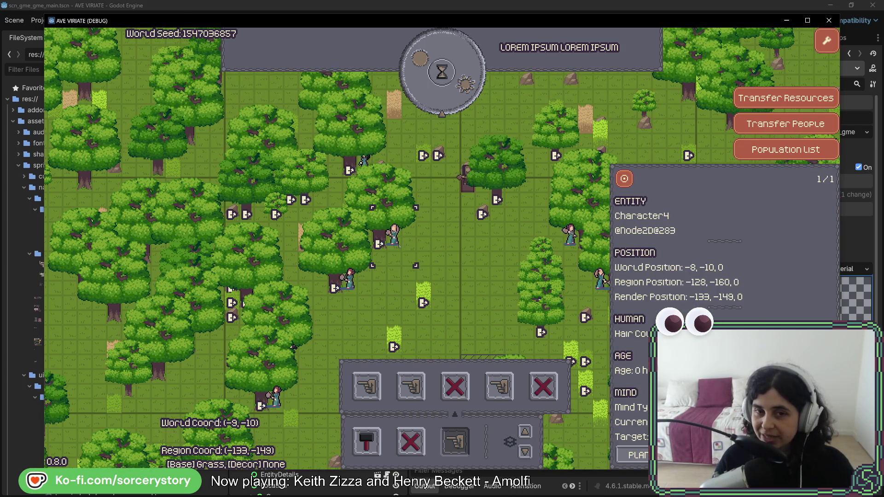
pyautogui.click(600, 130)
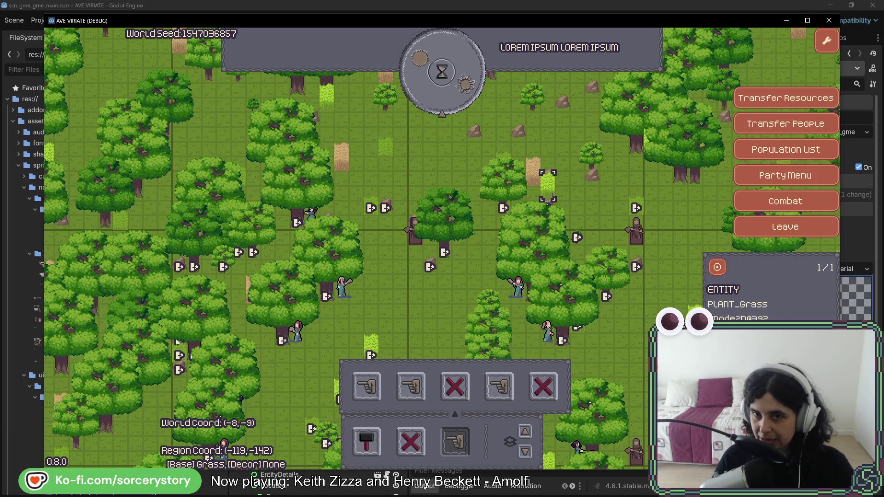
pyautogui.click(536, 179)
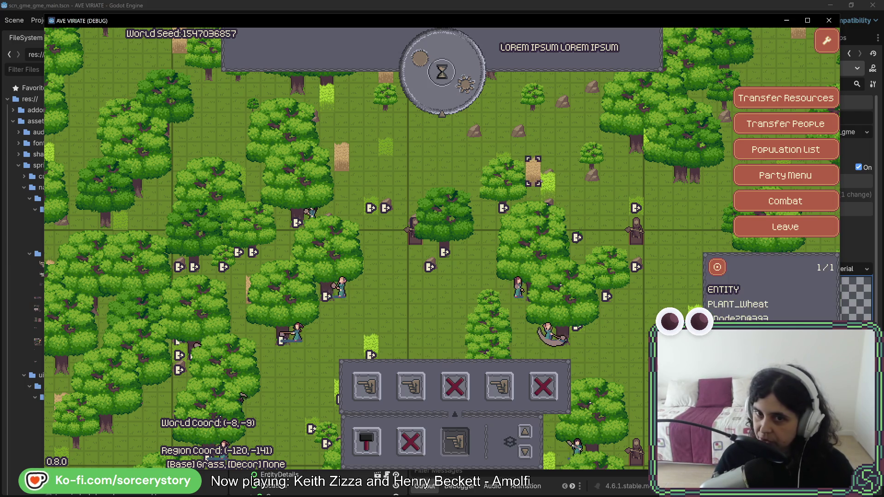
pyautogui.click(390, 206)
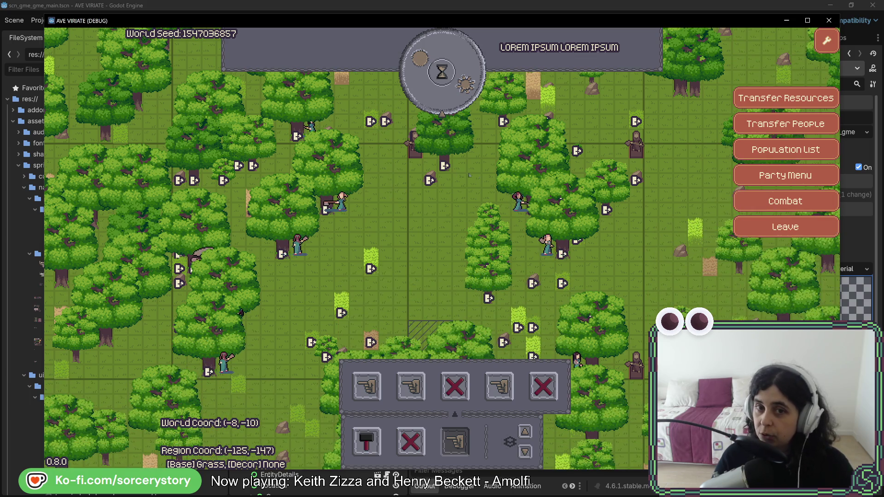
pyautogui.click(610, 263)
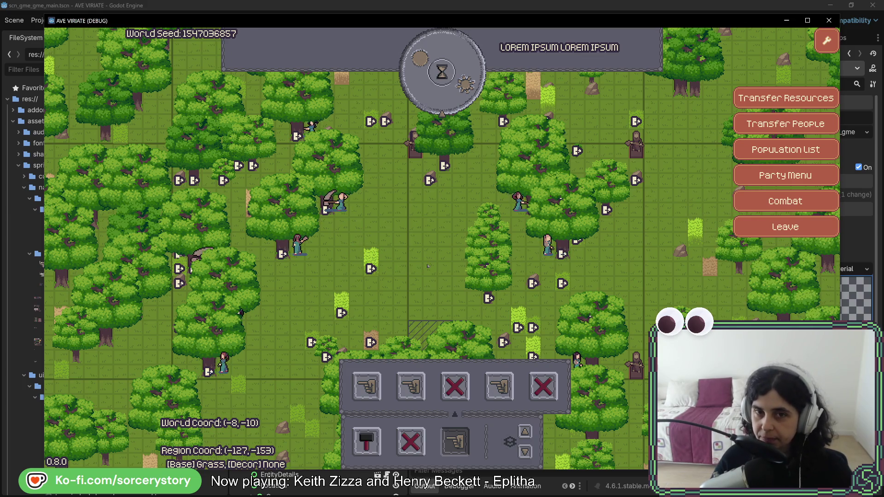
# Pan over the clearing and pass one hour to reach Day 1, 09:00
pyautogui.press('w')
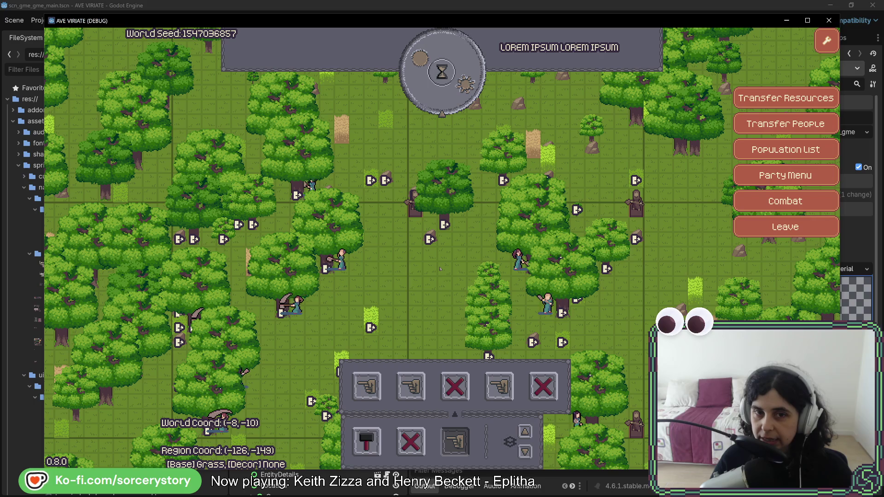
pyautogui.press('w')
pyautogui.press('a')
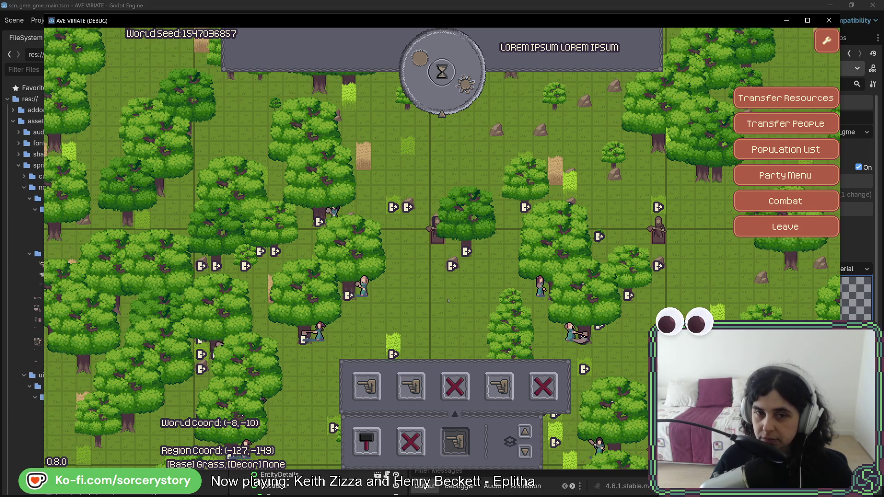
pyautogui.press('s')
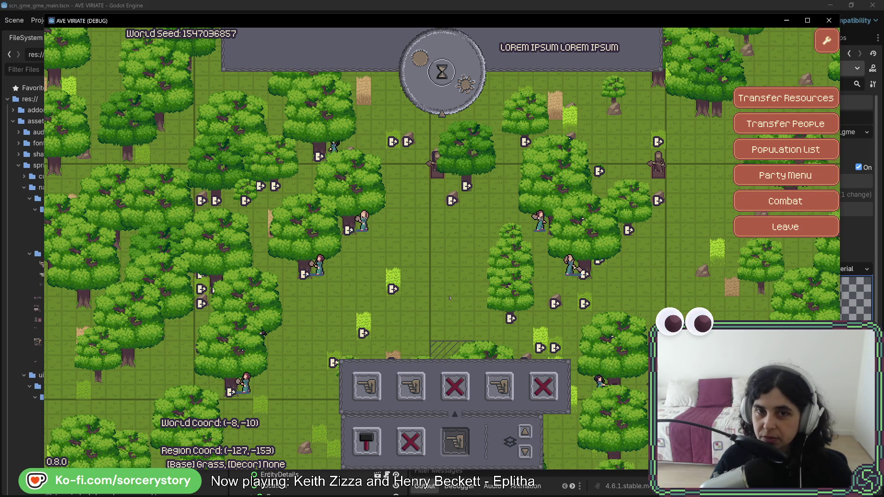
pyautogui.click(442, 71)
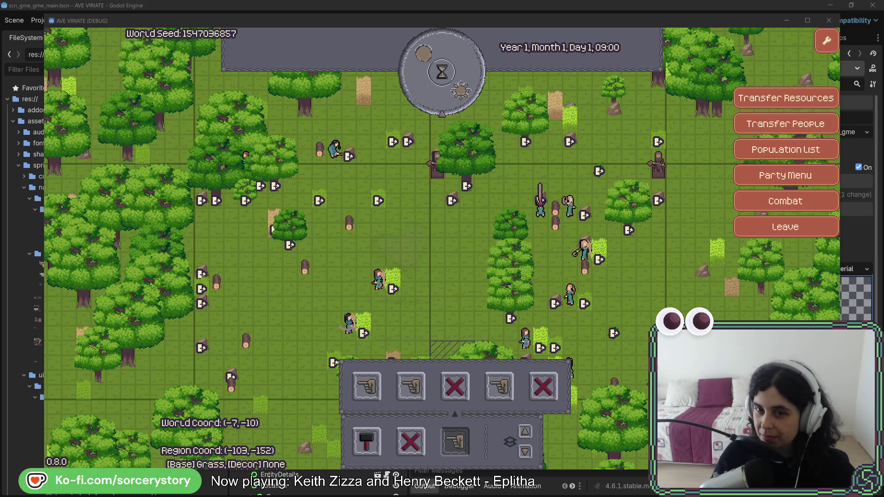
pyautogui.moveTo(575, 367)
pyautogui.mouseDown()
pyautogui.moveTo(548, 273)
pyautogui.moveTo(548, 328)
pyautogui.mouseUp()
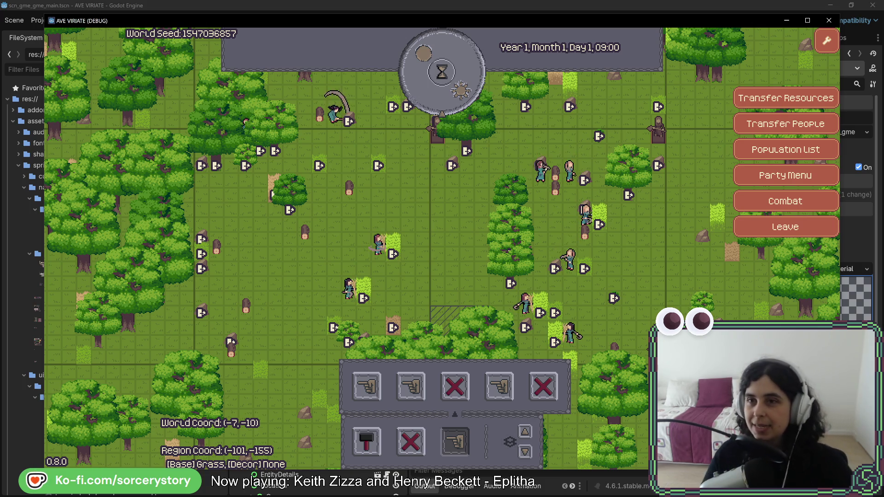
# Restart the game, start a new game, and visit the Player Settlement
pyautogui.click(829, 22)
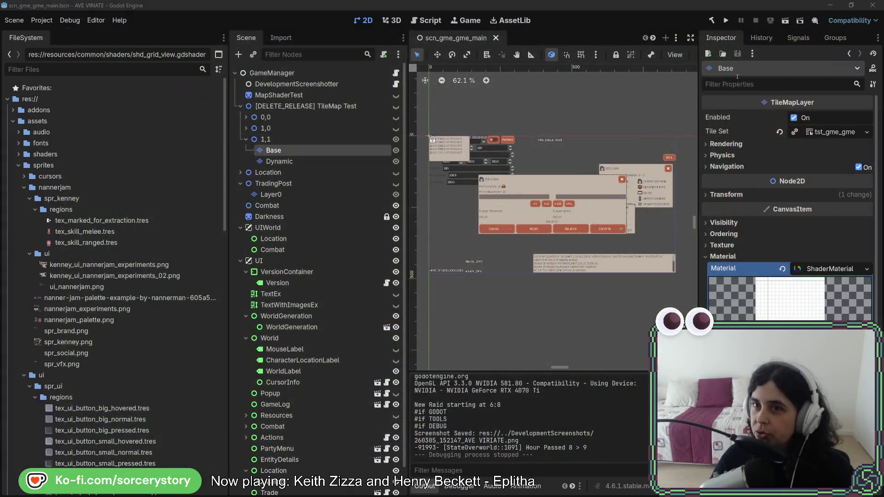
pyautogui.click(727, 21)
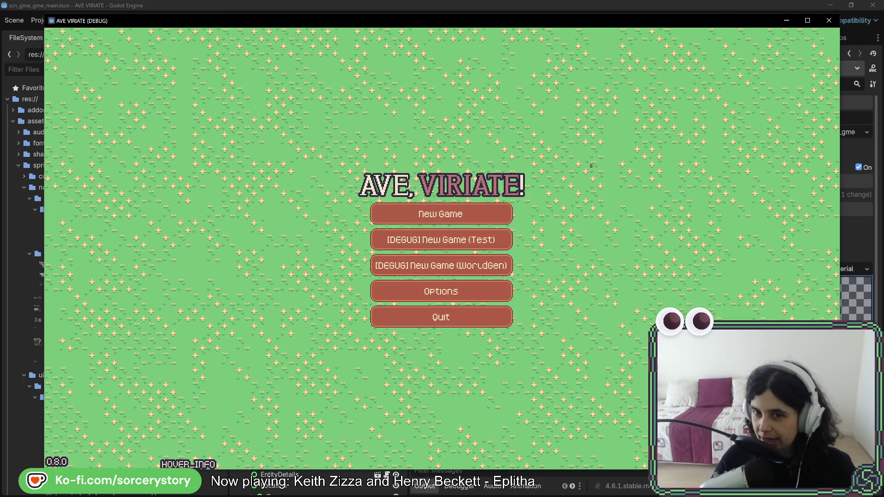
pyautogui.click(487, 217)
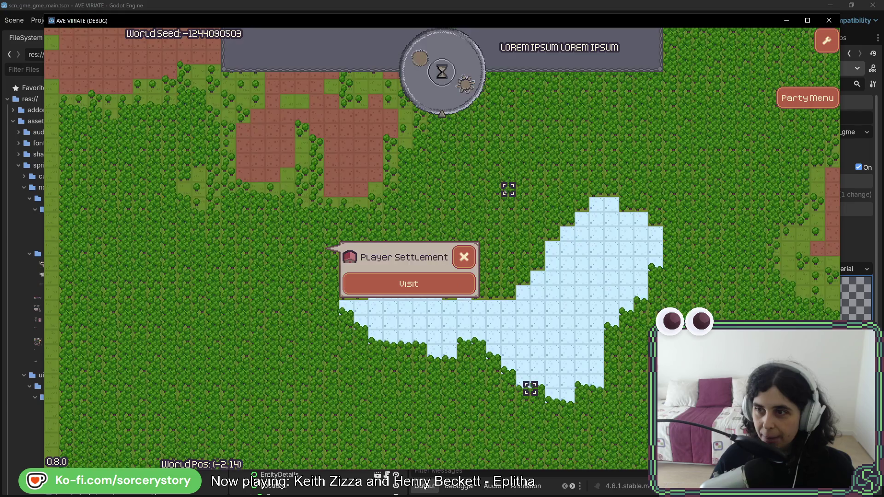
pyautogui.click(442, 287)
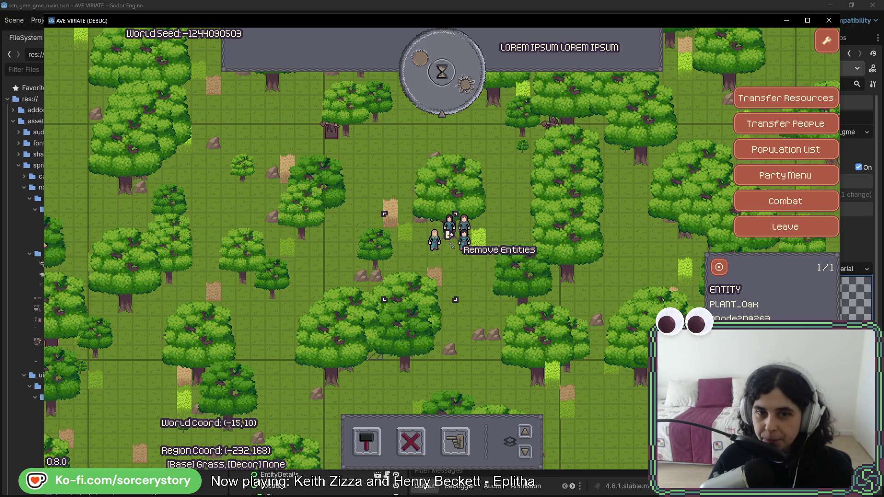
# Remove an oak, then mark the surrounding northwest forest trees with Designate Extraction
pyautogui.click(453, 280)
pyautogui.press('w')
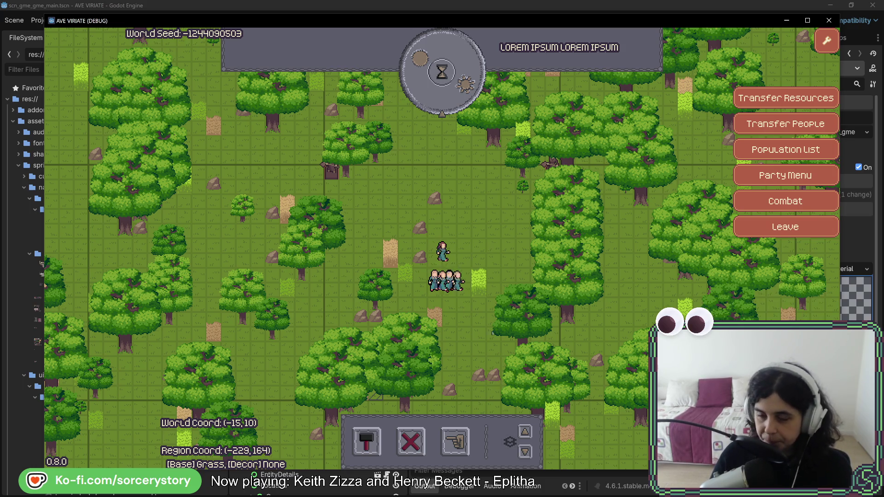
pyautogui.click(456, 442)
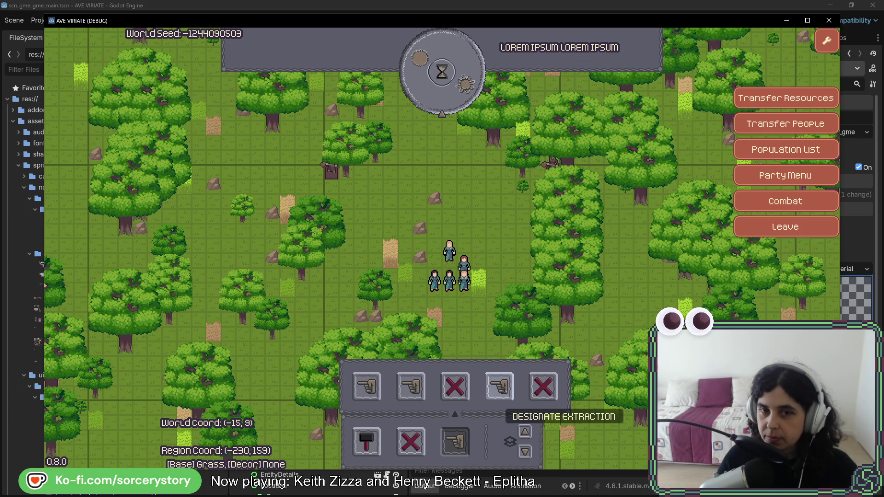
pyautogui.press('s')
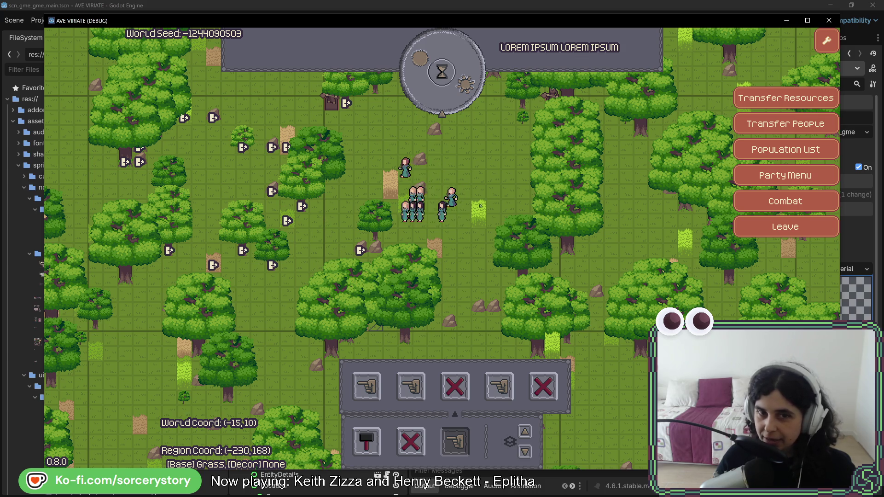
pyautogui.hotkey('w', 'a')
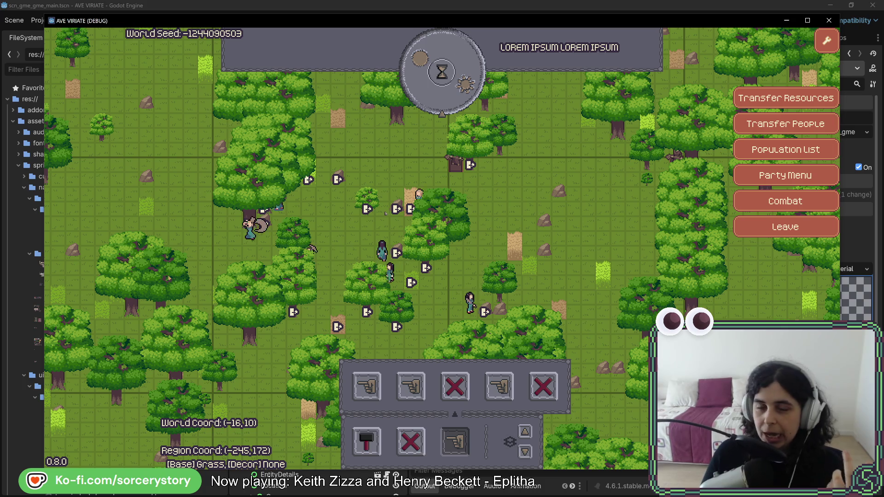
# Inspect an oak tree's and a small mineral rock's details, then close the panel
pyautogui.click(263, 211)
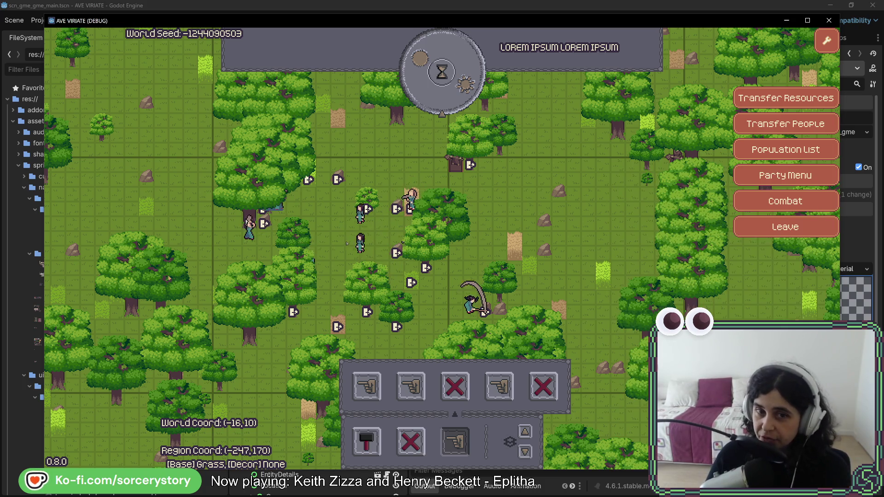
pyautogui.click(397, 207)
pyautogui.click(492, 328)
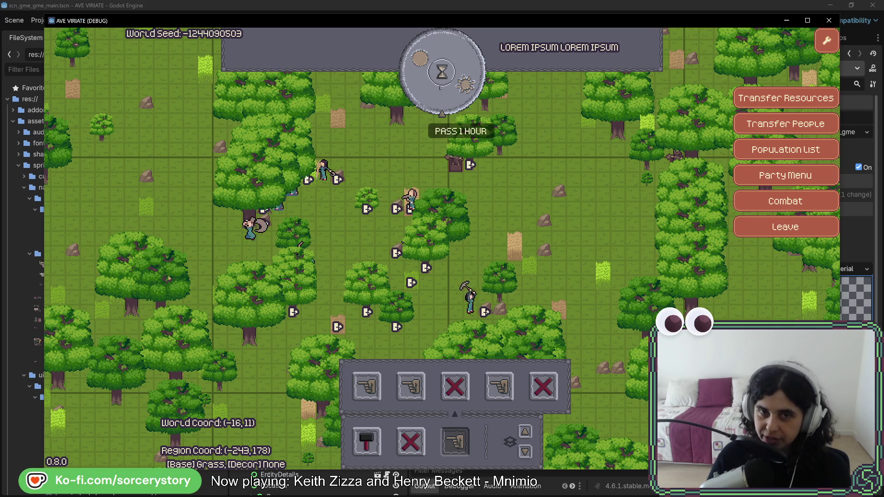
# Pass one hour so the clock reads Day 1, 09:00, and pan down the map
pyautogui.click(443, 73)
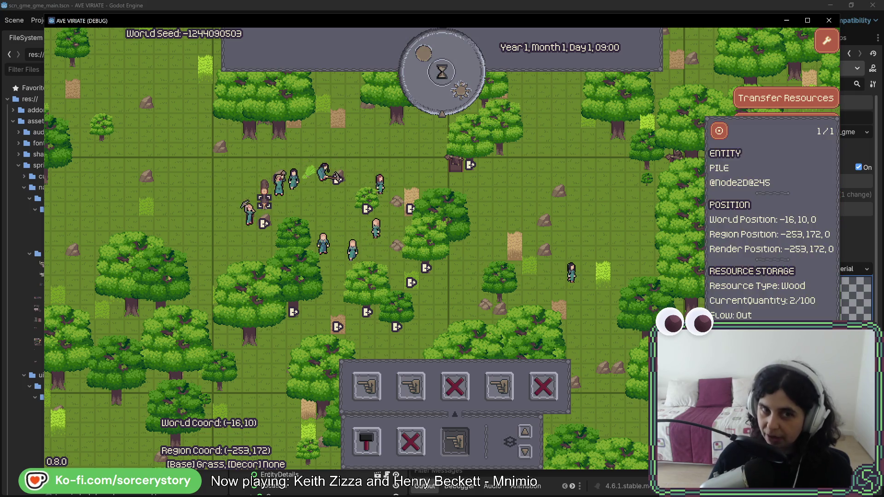
pyautogui.moveTo(310, 183)
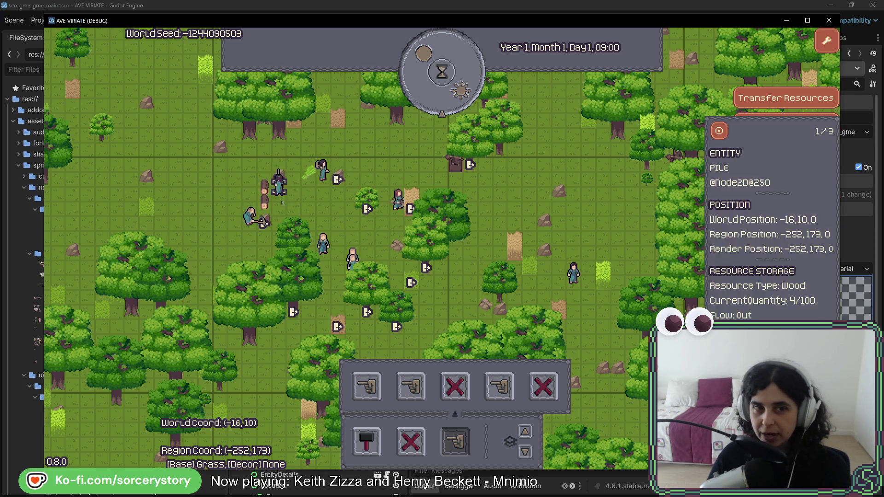
pyautogui.moveTo(279, 189)
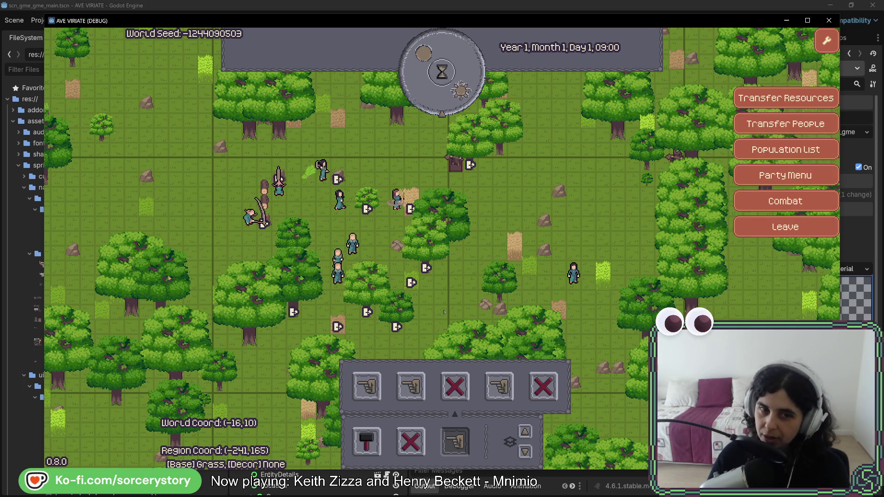
pyautogui.moveTo(441, 216)
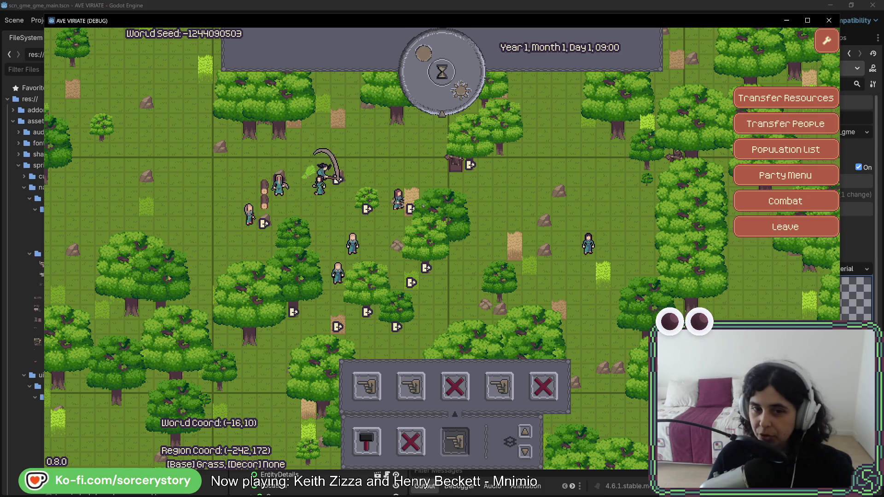
pyautogui.press('s')
pyautogui.press('s')
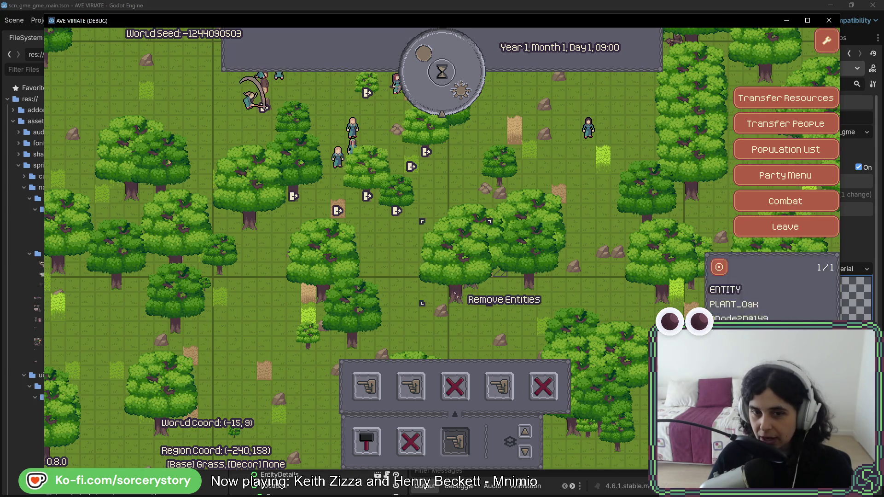
# Remove the oak near the map centre with Remove Entities, then pan toward the northwest forest
pyautogui.click(484, 304)
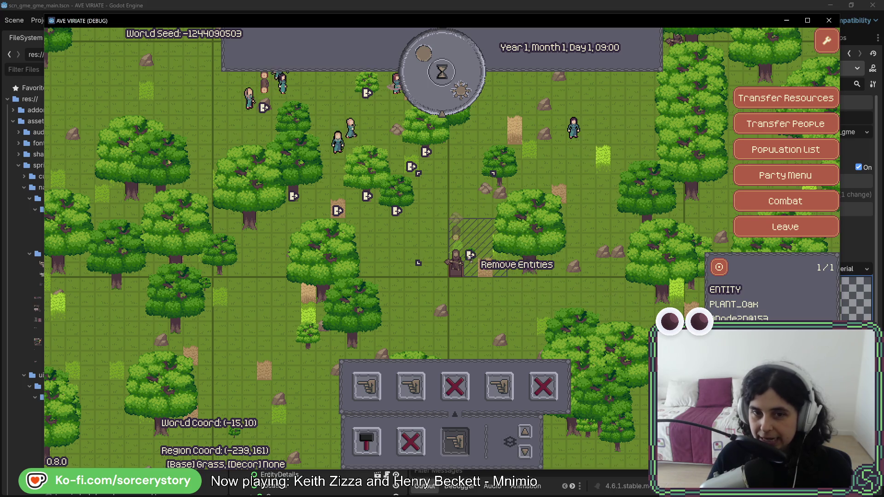
pyautogui.click(516, 262)
pyautogui.press('d')
pyautogui.press('w')
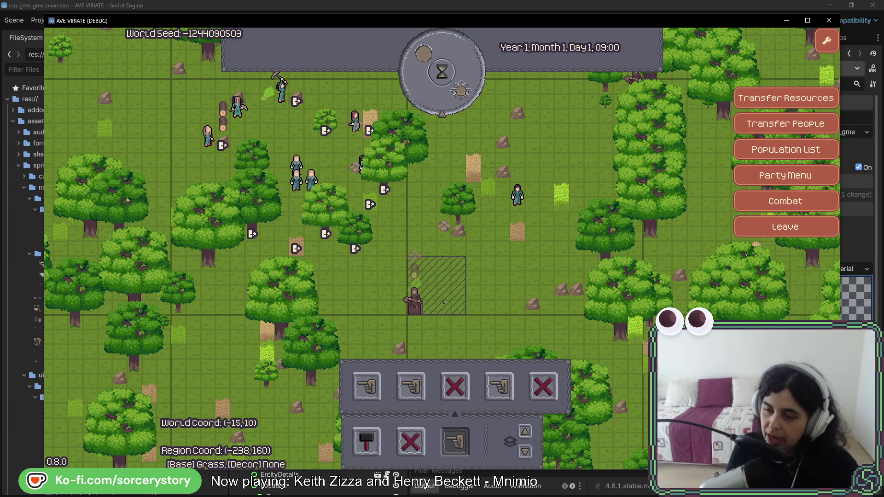
pyautogui.press('w')
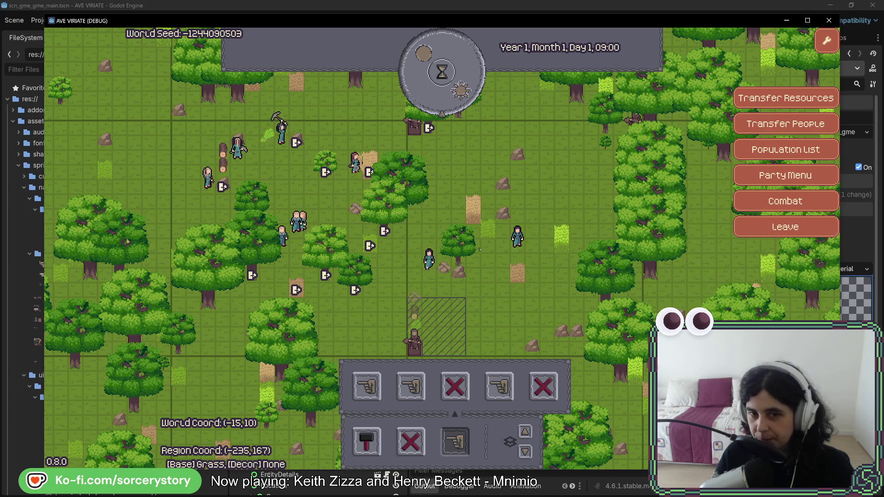
# Inspect a villager's details and close the panel
pyautogui.click(524, 245)
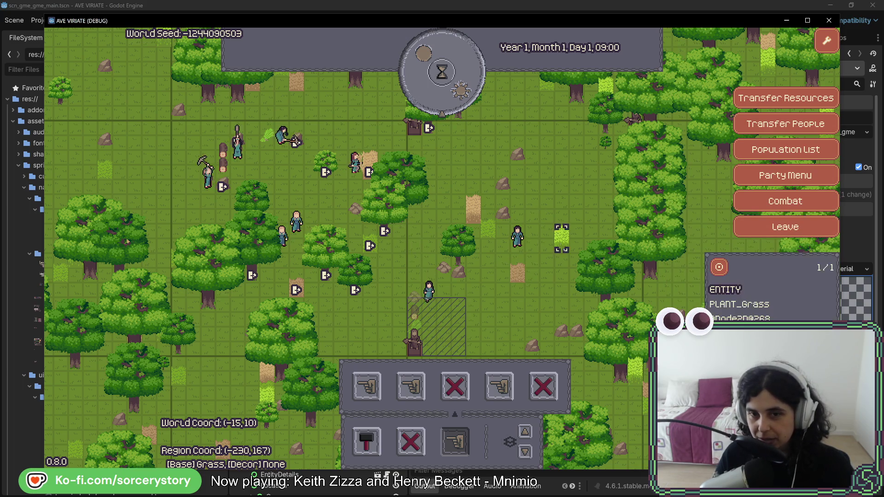
pyautogui.press('Escape')
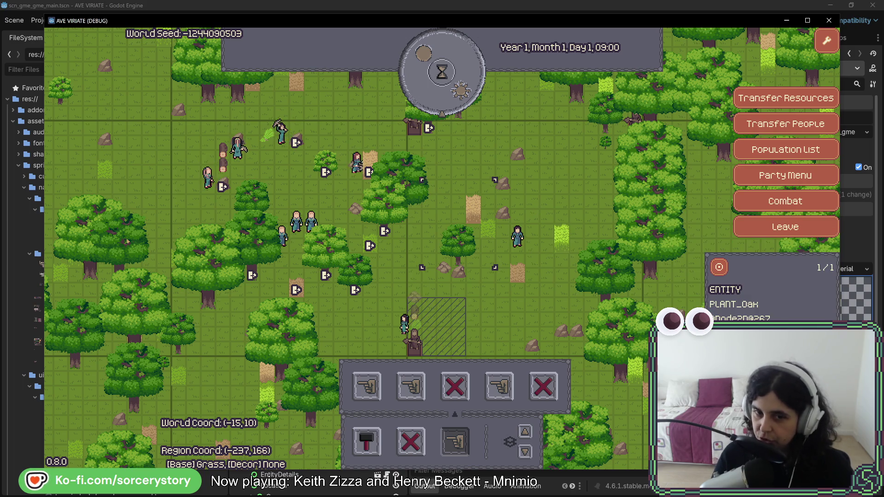
pyautogui.press('s')
pyautogui.click(378, 325)
pyautogui.press('Escape')
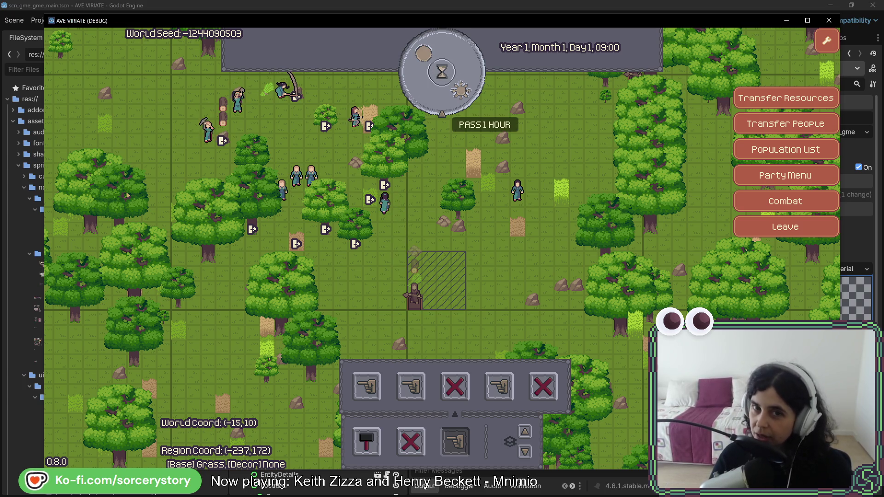
# Advance the clock to Day 1, 10:00 and bring up the HOUSE build options
pyautogui.click(472, 90)
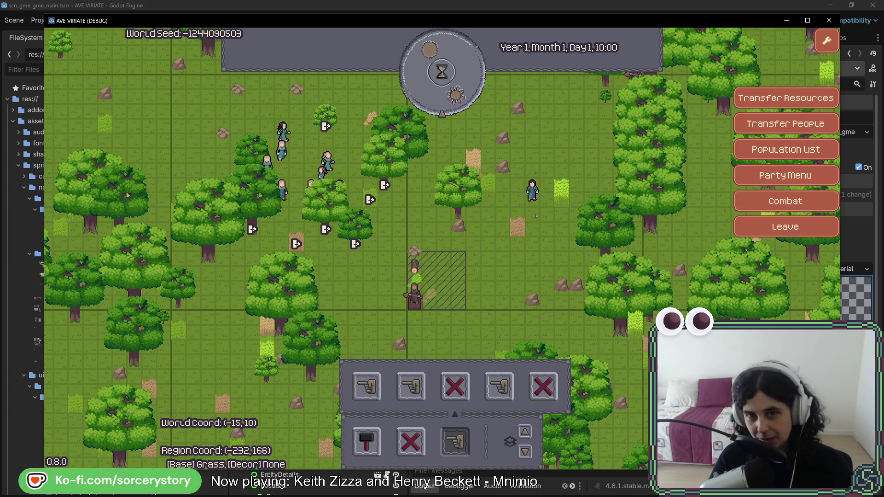
pyautogui.press('w')
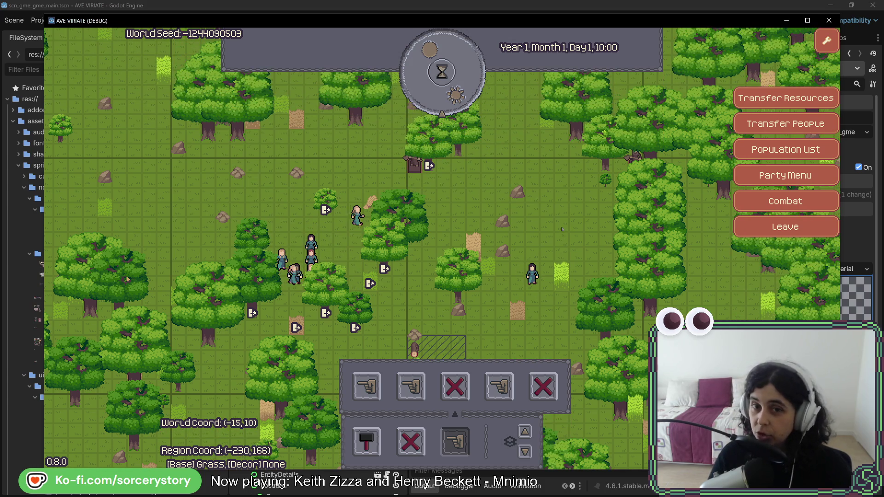
pyautogui.click(455, 442)
pyautogui.click(366, 442)
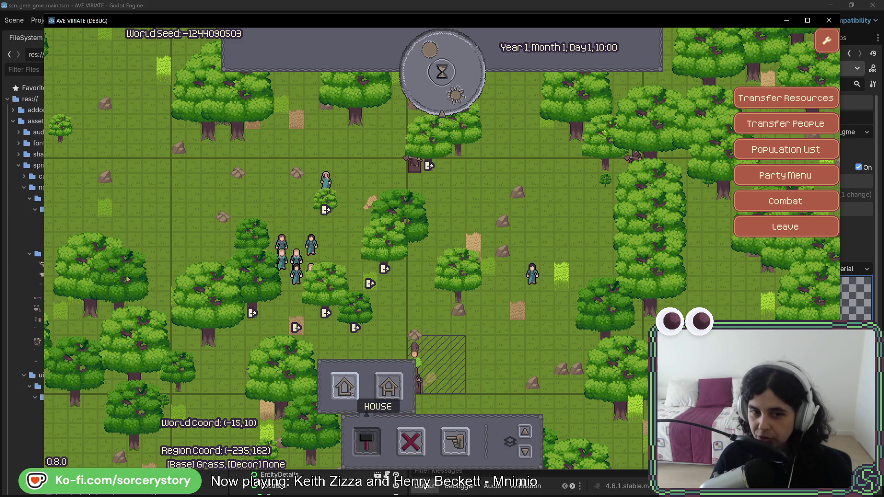
# Choose a house and place it on the building site
pyautogui.click(349, 396)
pyautogui.press('w')
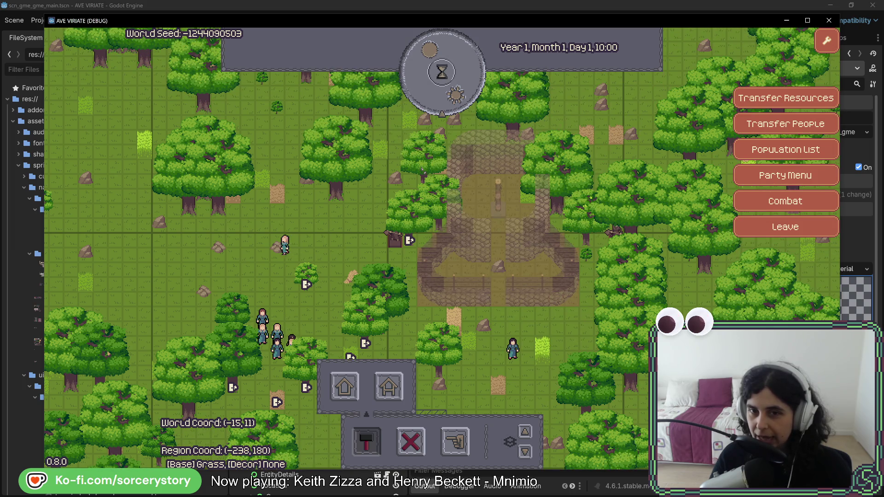
pyautogui.click(498, 217)
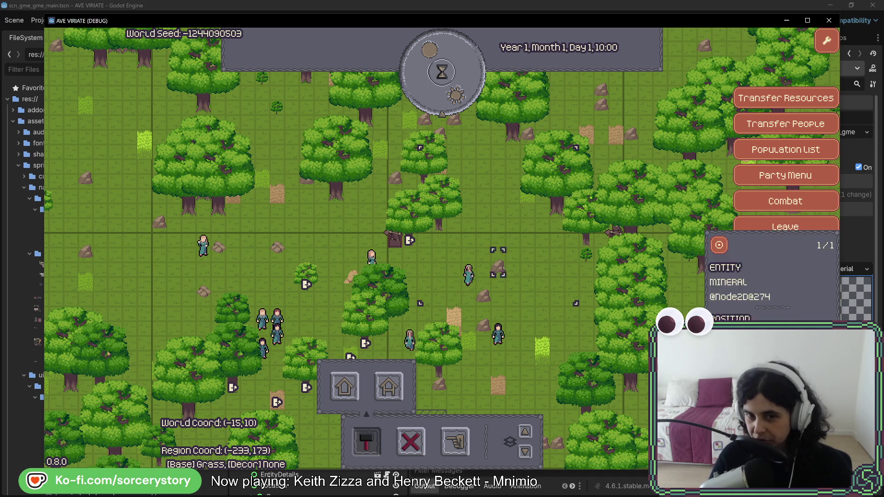
pyautogui.moveTo(554, 219)
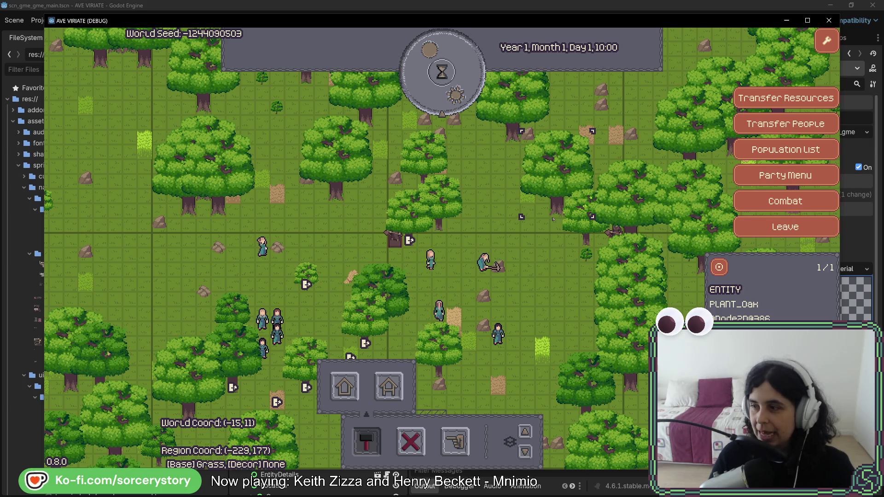
pyautogui.click(498, 225)
# Dismiss the oak's removal prompt without removing it, then pass an hour to 11:00
pyautogui.click(440, 226)
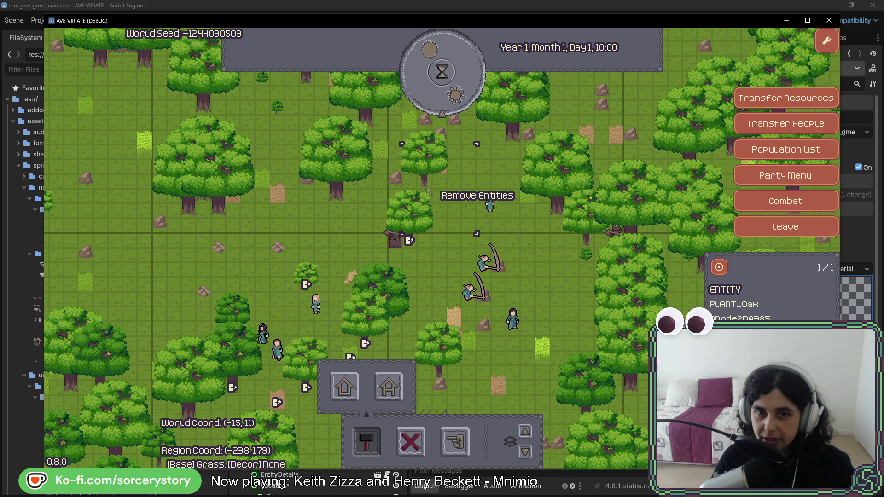
pyautogui.click(429, 190)
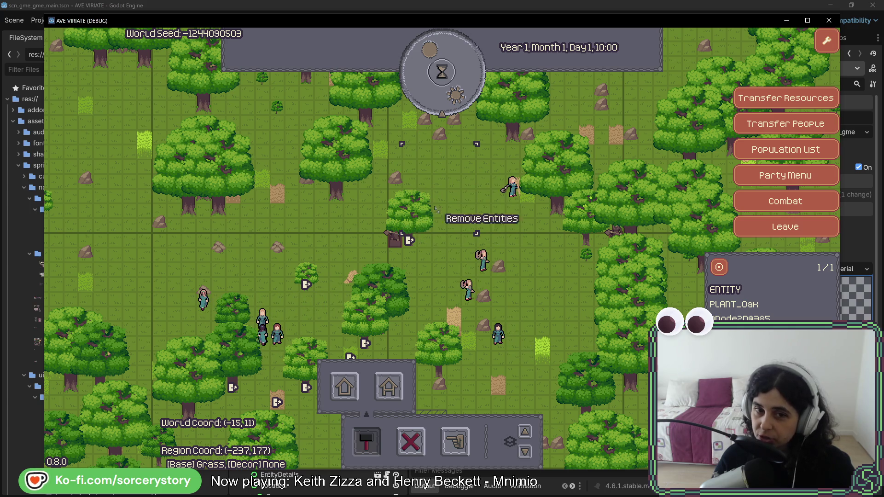
pyautogui.click(512, 187)
pyautogui.click(487, 195)
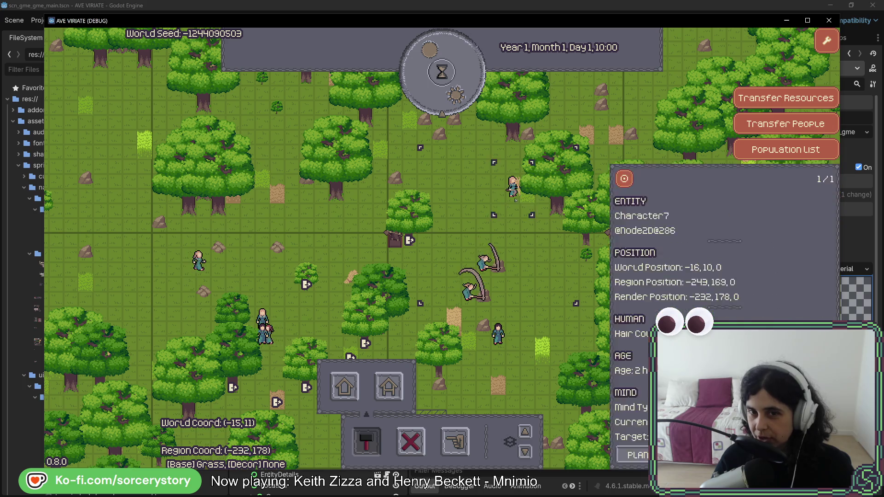
pyautogui.click(461, 101)
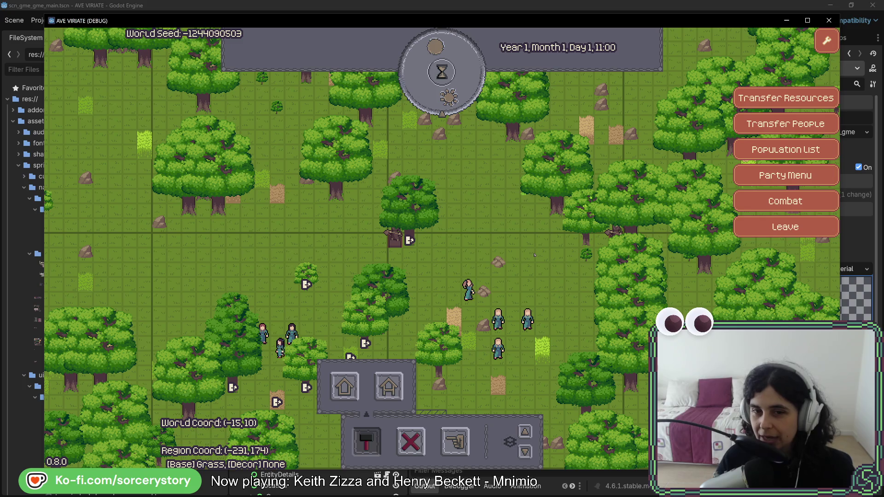
# Zoom around the village and pass one hour to 12:00
pyautogui.scroll(-1, 534, 255)
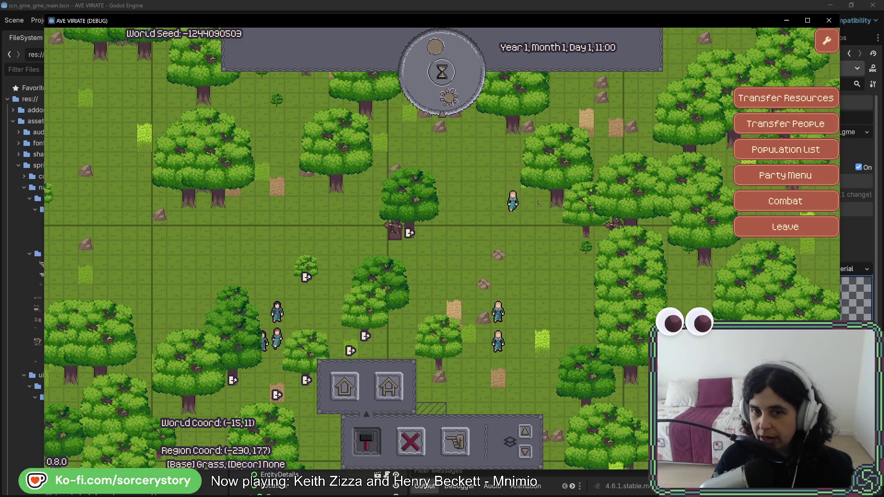
pyautogui.scroll(1, 537, 202)
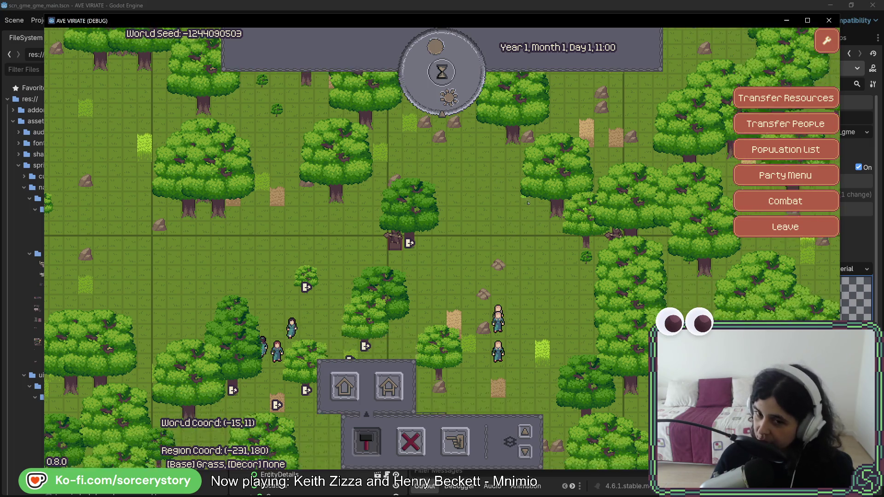
pyautogui.scroll(-5, 529, 202)
pyautogui.scroll(-2, 467, 252)
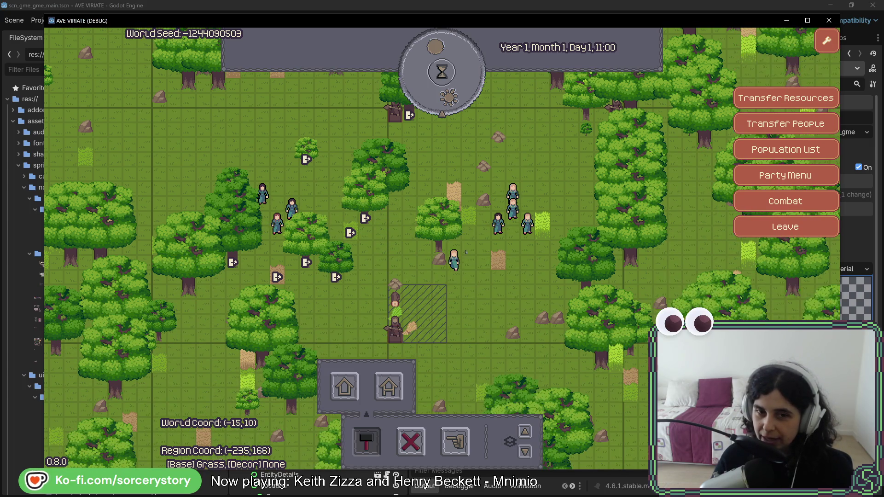
pyautogui.scroll(7, 467, 252)
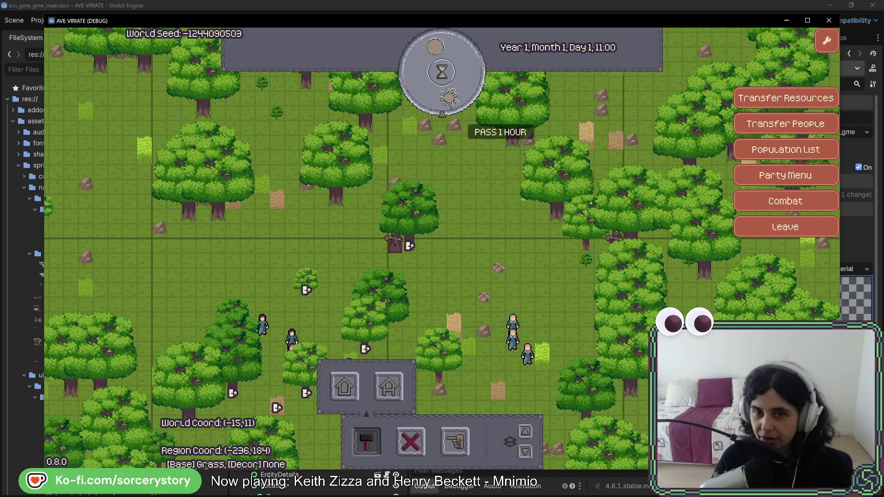
pyautogui.click(442, 72)
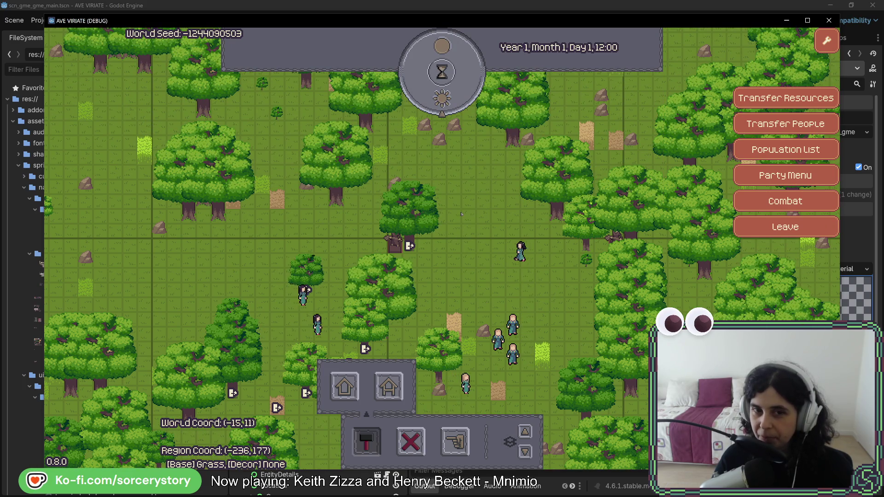
# Inspect the player character, then pass another hour so the stone building stands at 13:00
pyautogui.scroll(1, 461, 213)
pyautogui.hscroll(1, 461, 213)
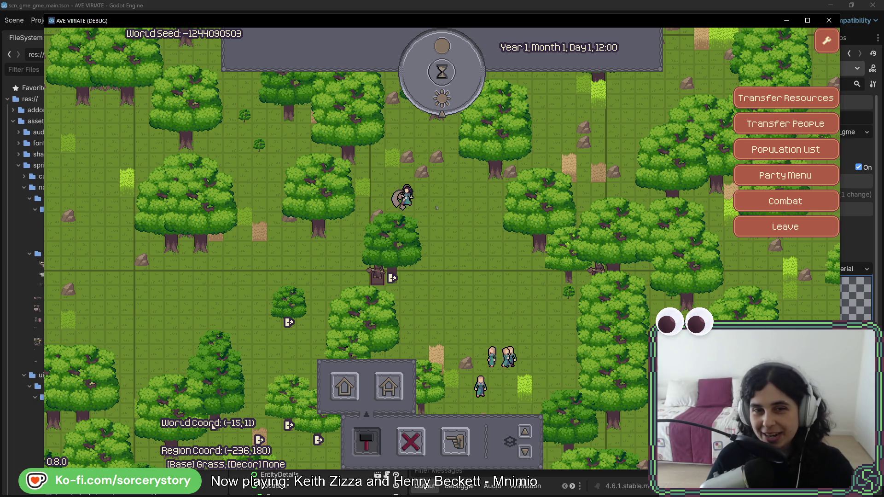
pyautogui.click(400, 199)
pyautogui.click(463, 212)
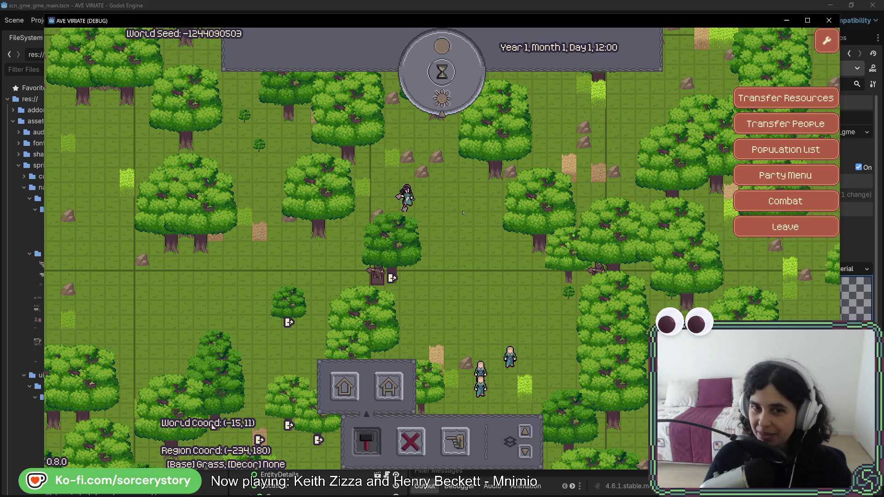
pyautogui.press('s')
pyautogui.press('d')
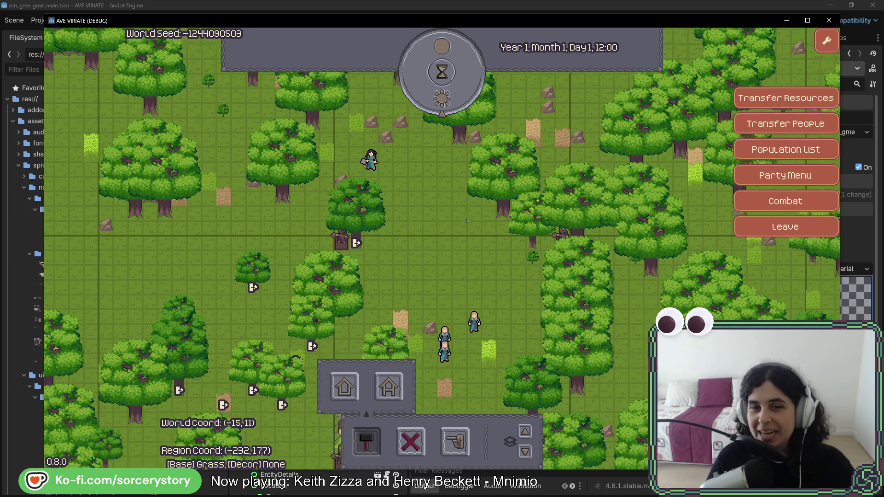
pyautogui.press('w')
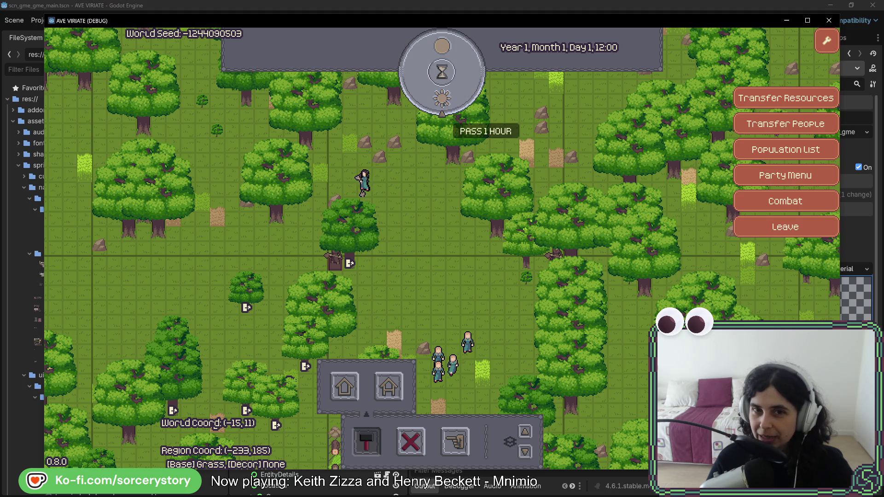
pyautogui.click(442, 97)
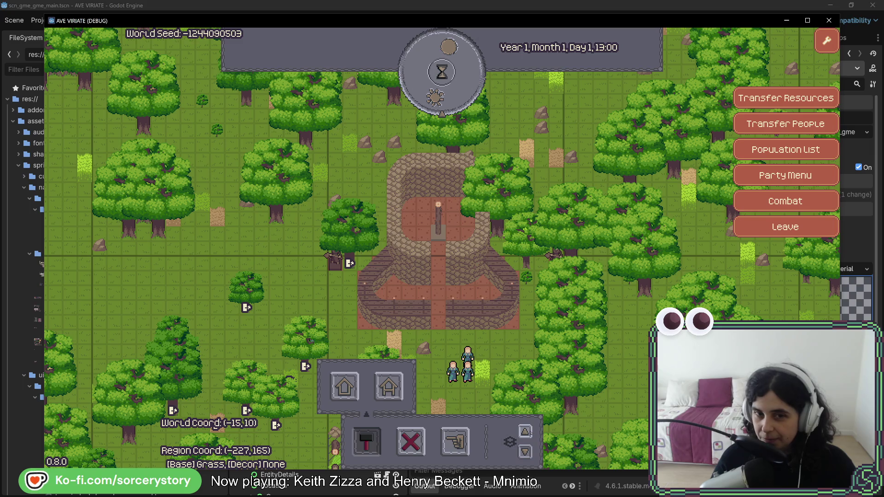
# Hide the house's upper level to reveal the red floor, and close the build options
pyautogui.click(525, 431)
pyautogui.click(526, 452)
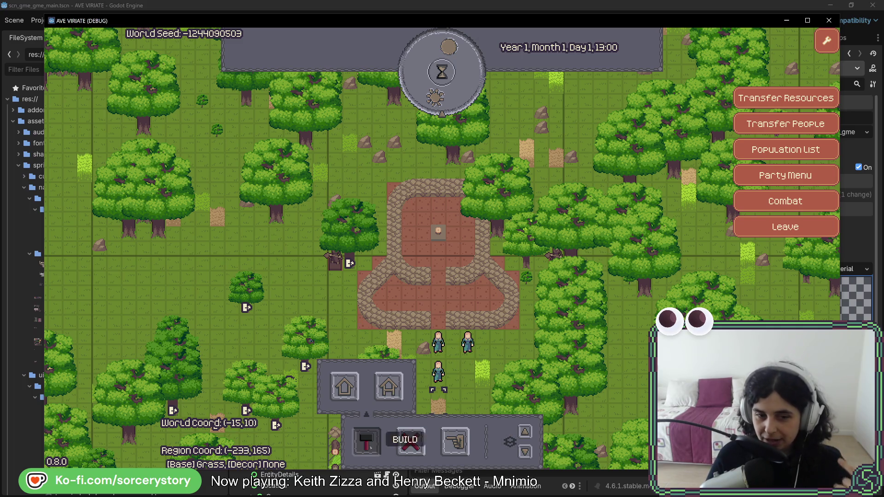
pyautogui.click(366, 441)
# Pan south and back, then inspect the oak tree beside the building
pyautogui.press('s')
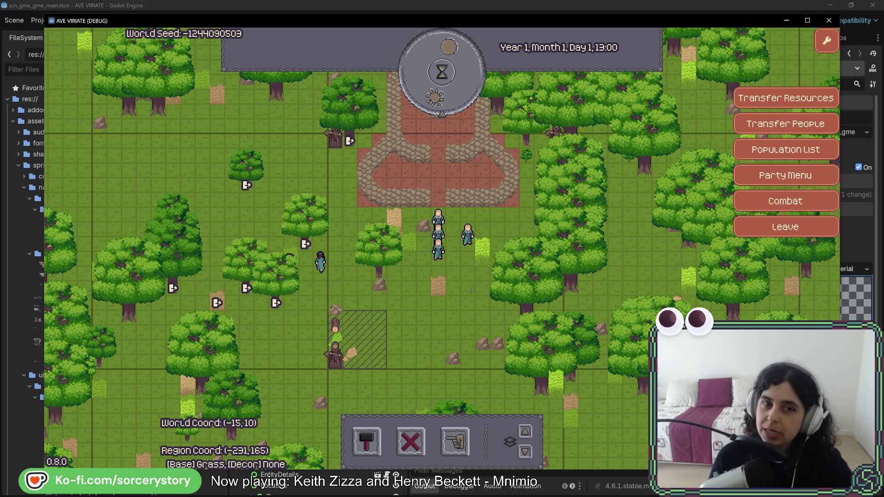
pyautogui.press('w')
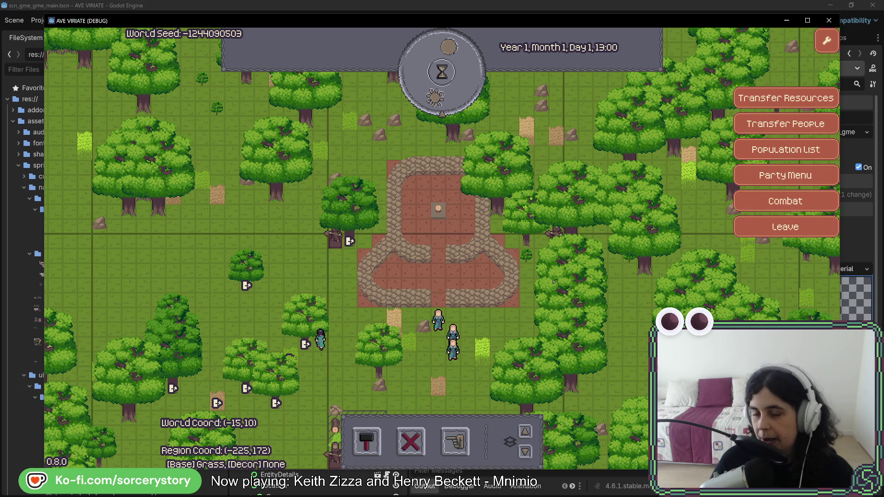
pyautogui.click(524, 395)
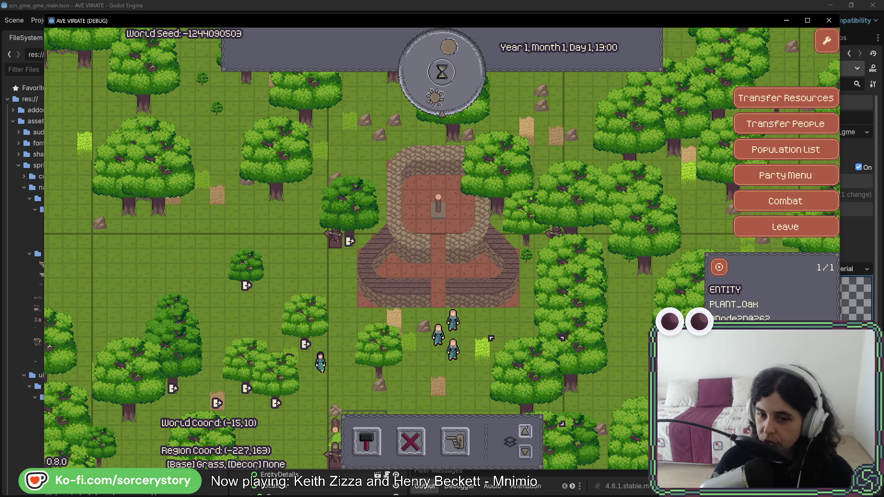
# Close the oak's details and switch the house back to its full upper structure
pyautogui.click(517, 420)
pyautogui.click(525, 432)
pyautogui.click(525, 452)
pyautogui.click(525, 452)
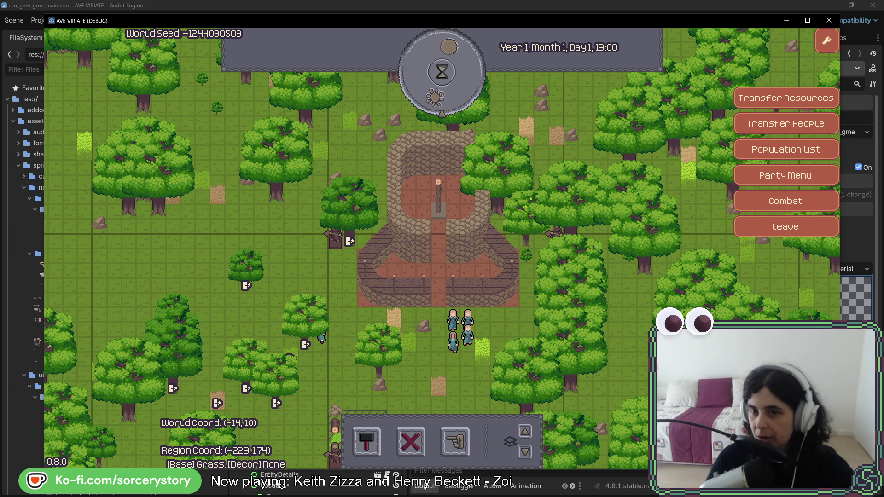
pyautogui.click(786, 227)
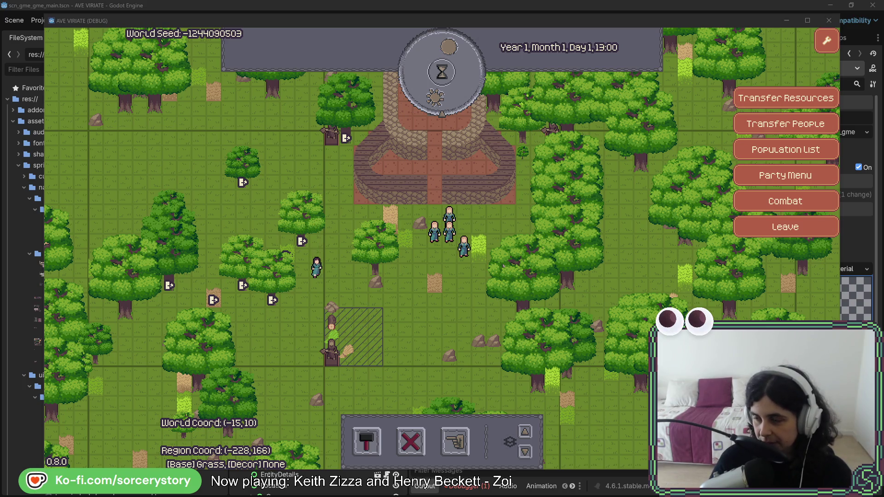
# Cycle through the settlers' details south of the house, close them, then inspect a grass tile
pyautogui.click(465, 245)
pyautogui.click(434, 216)
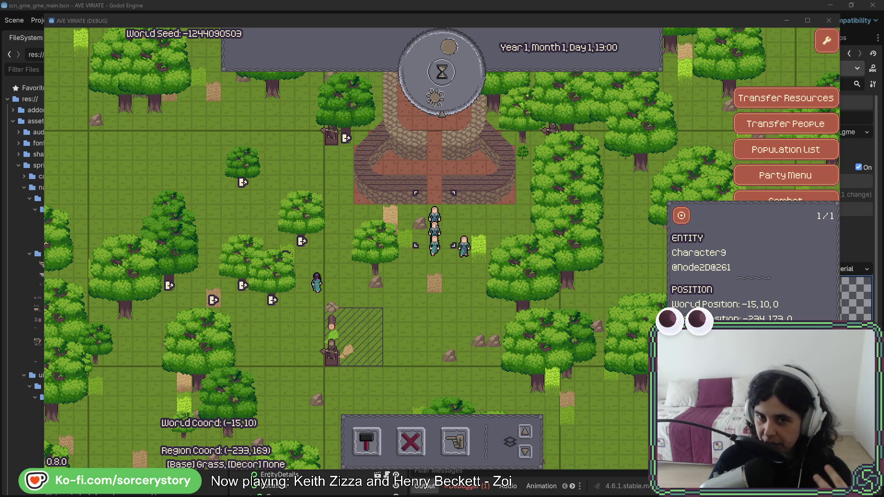
pyautogui.click(449, 245)
pyautogui.click(450, 244)
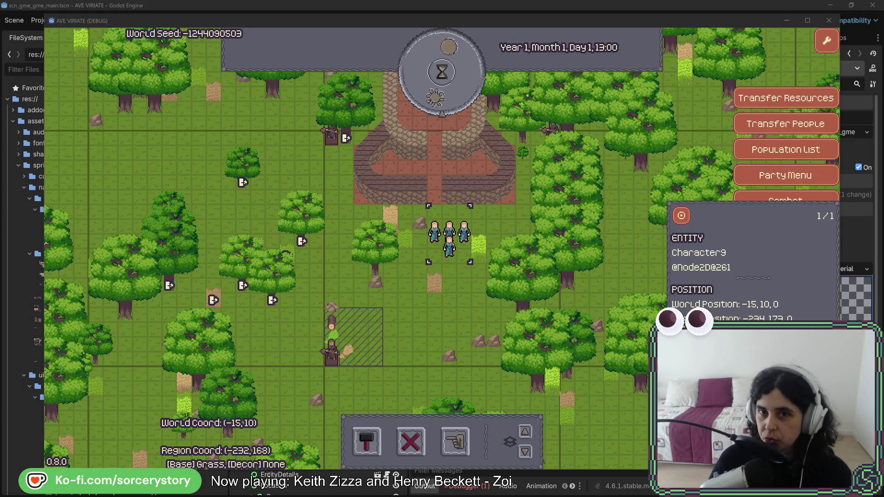
pyautogui.click(465, 246)
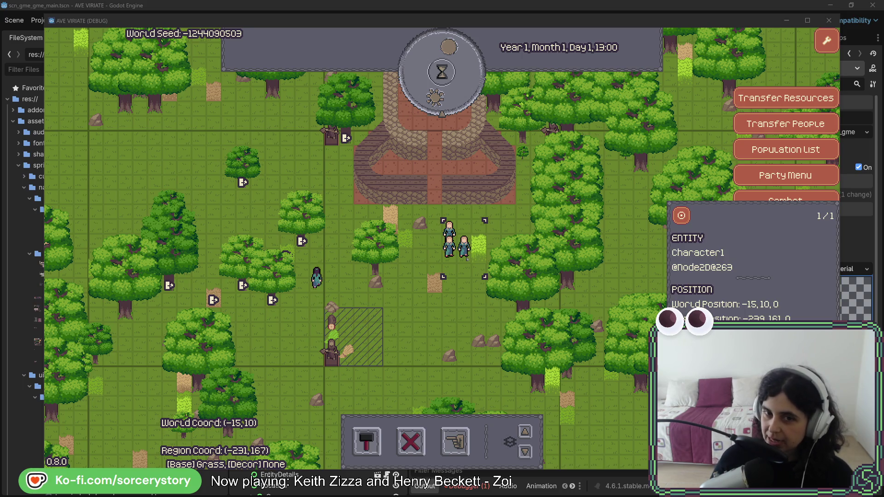
pyautogui.press('Escape')
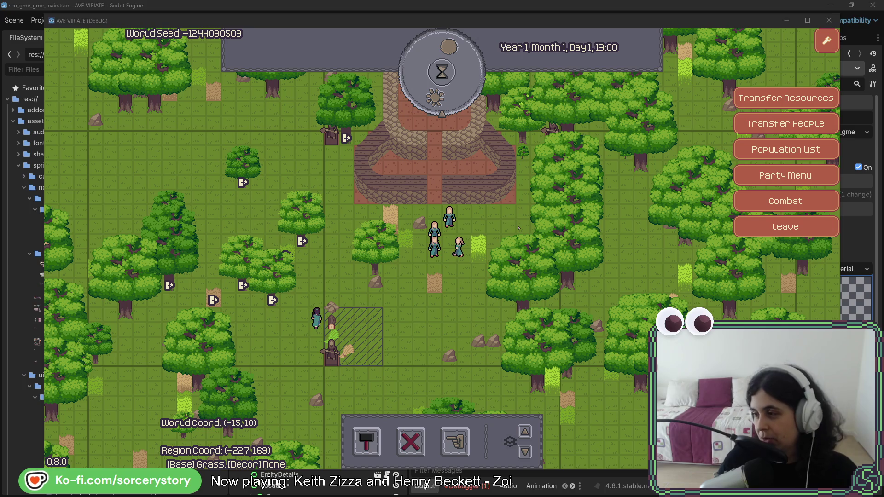
pyautogui.click(479, 247)
# Close the grass tile details and pass eight hours of game time
pyautogui.press('Escape')
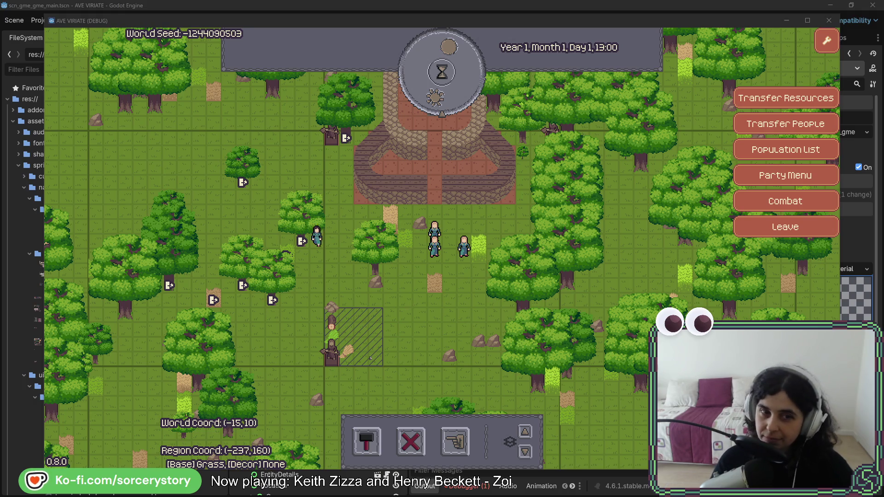
pyautogui.click(442, 72)
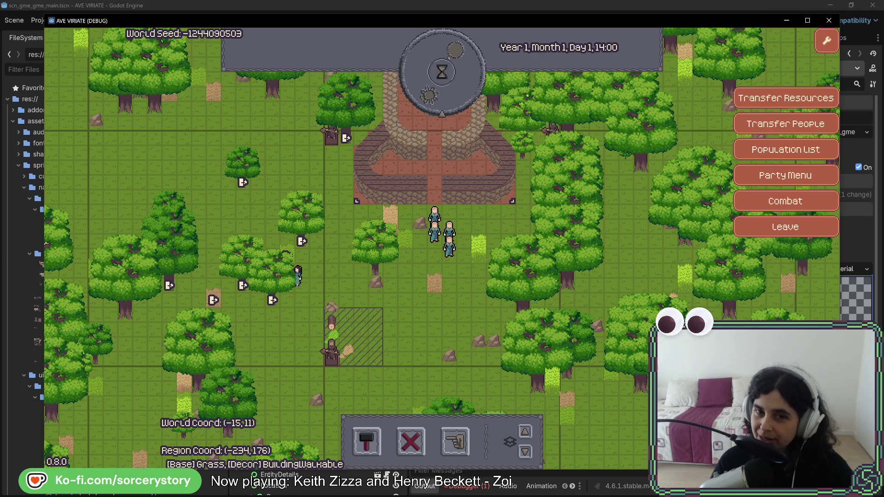
pyautogui.click(442, 72)
pyautogui.click(442, 72)
pyautogui.click(442, 71)
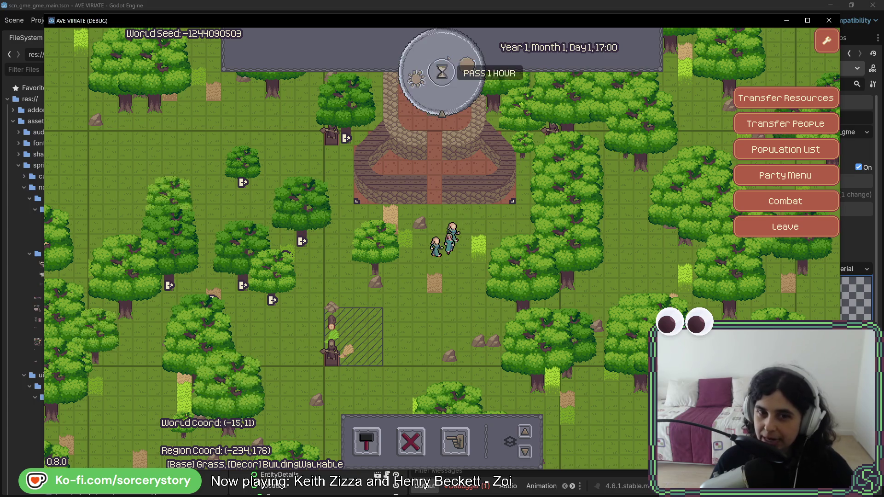
pyautogui.click(444, 66)
pyautogui.click(444, 69)
pyautogui.click(445, 68)
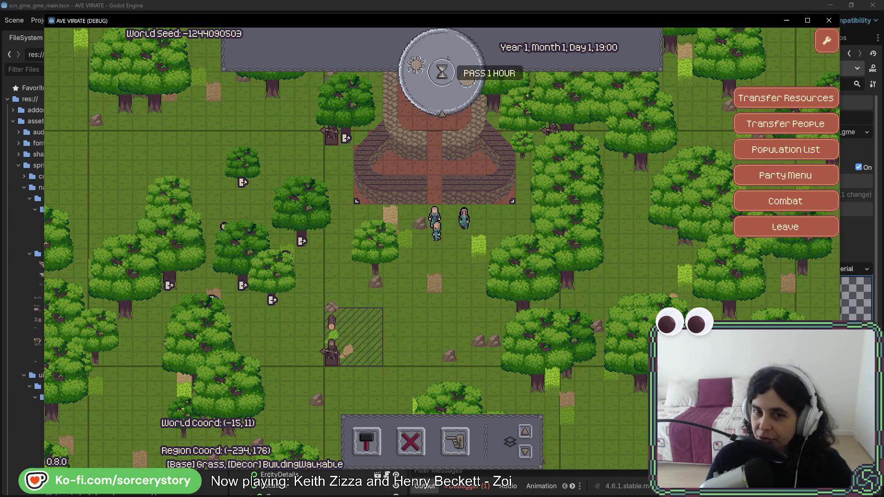
pyautogui.click(445, 68)
# Pan across the settlement and pass ten more hours until Day 2, 07:00
pyautogui.press('w')
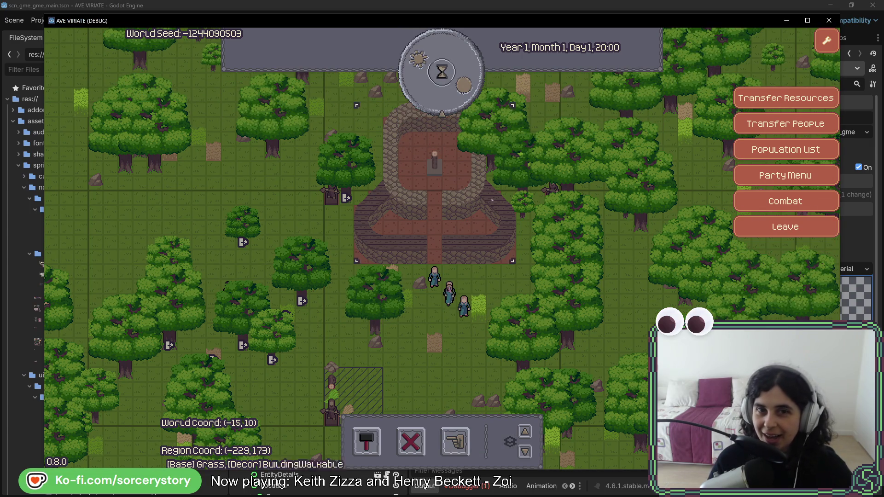
pyautogui.press('s')
pyautogui.press('d')
pyautogui.click(459, 90)
pyautogui.click(459, 90)
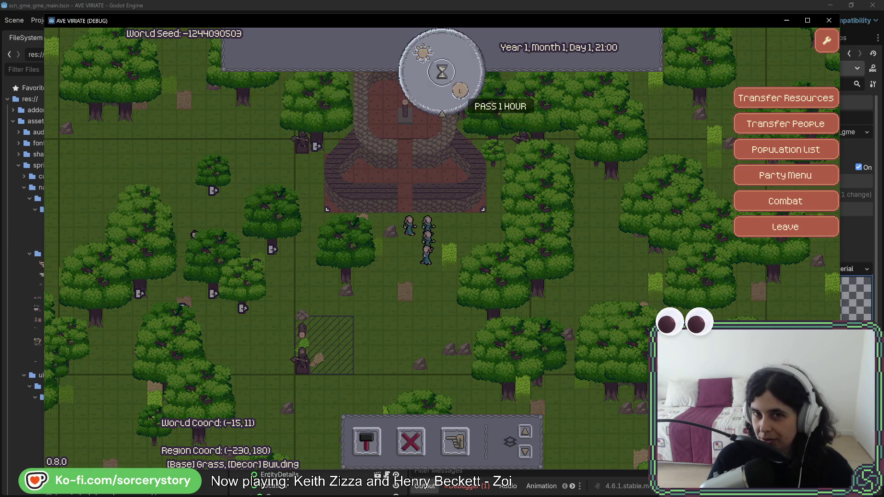
pyautogui.click(459, 91)
pyautogui.click(460, 91)
pyautogui.click(460, 90)
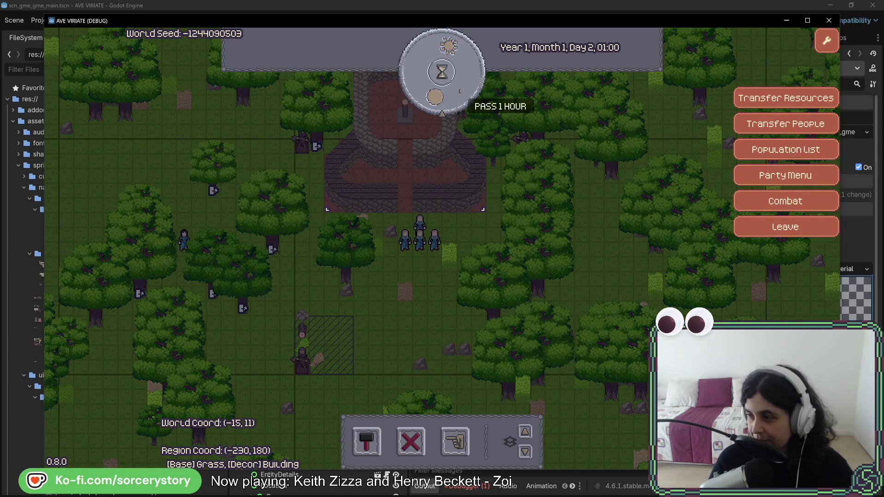
pyautogui.click(459, 91)
pyautogui.click(460, 91)
pyautogui.click(459, 90)
pyautogui.click(460, 90)
pyautogui.click(460, 91)
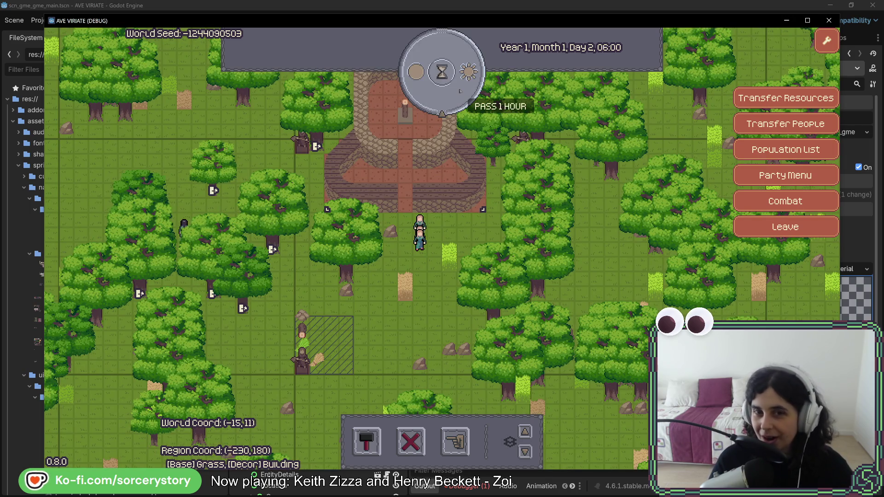
pyautogui.click(460, 91)
pyautogui.press('a')
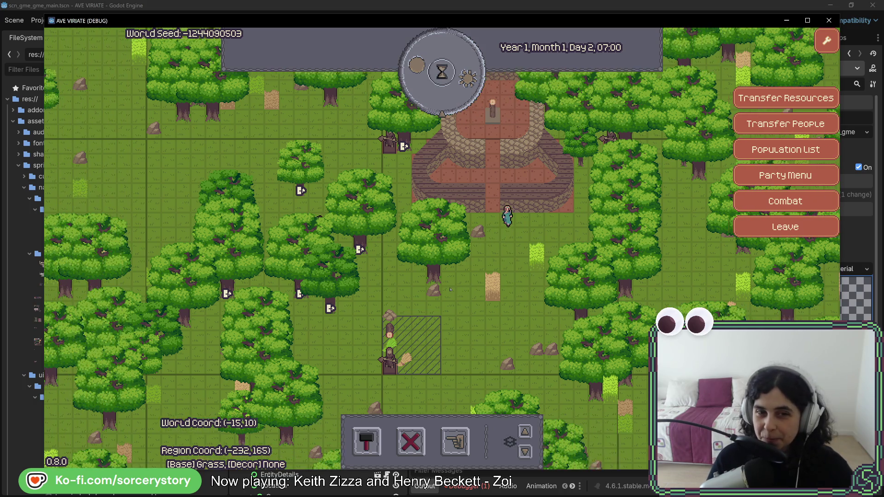
pyautogui.press('a')
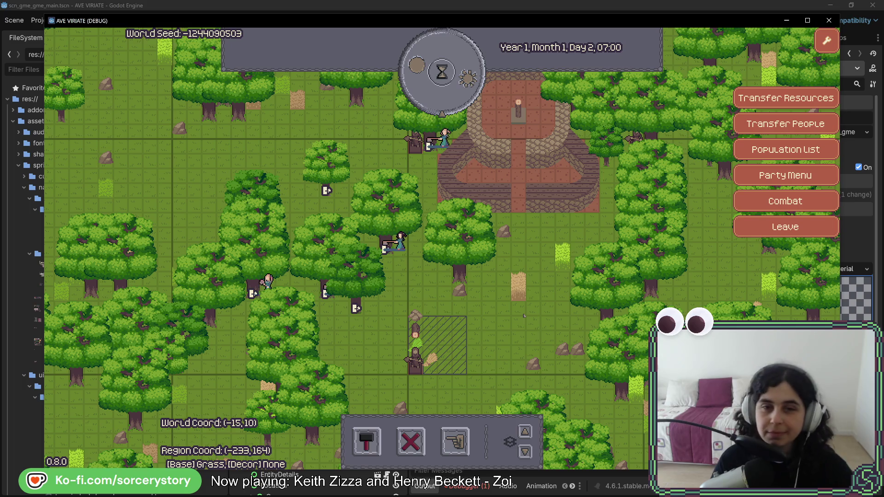
pyautogui.press('w')
pyautogui.press('a')
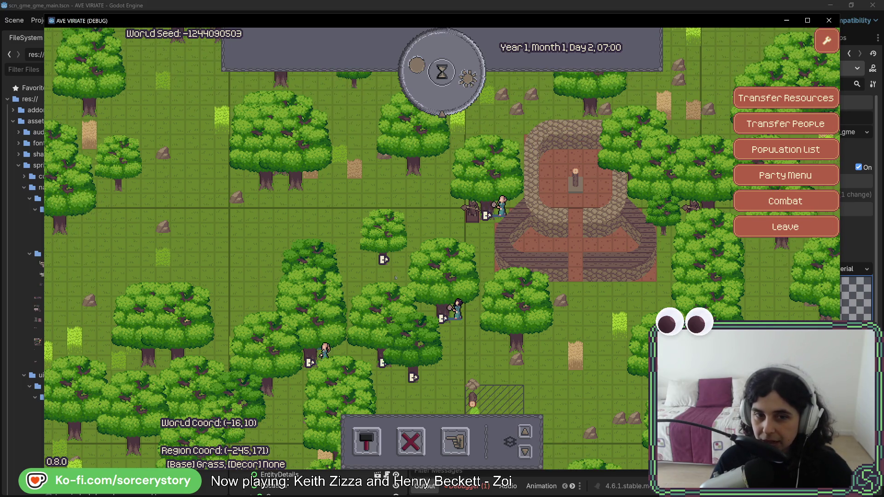
pyautogui.press('s')
pyautogui.press('d')
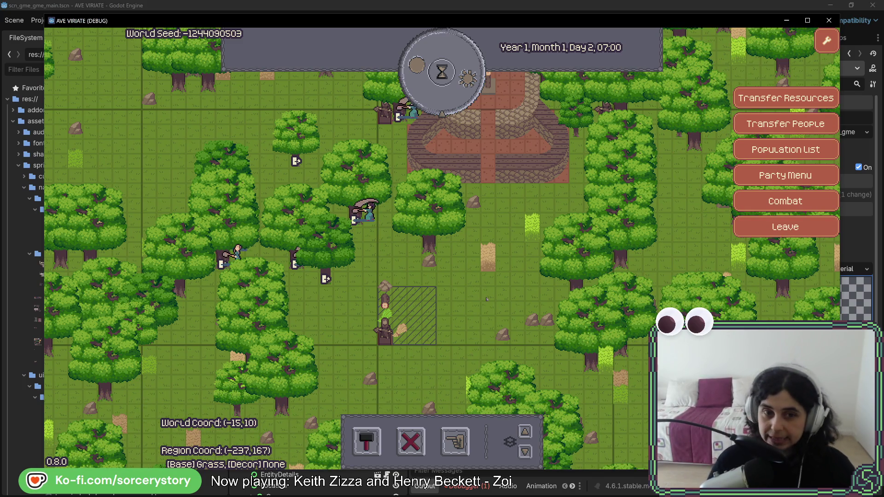
pyautogui.click(370, 213)
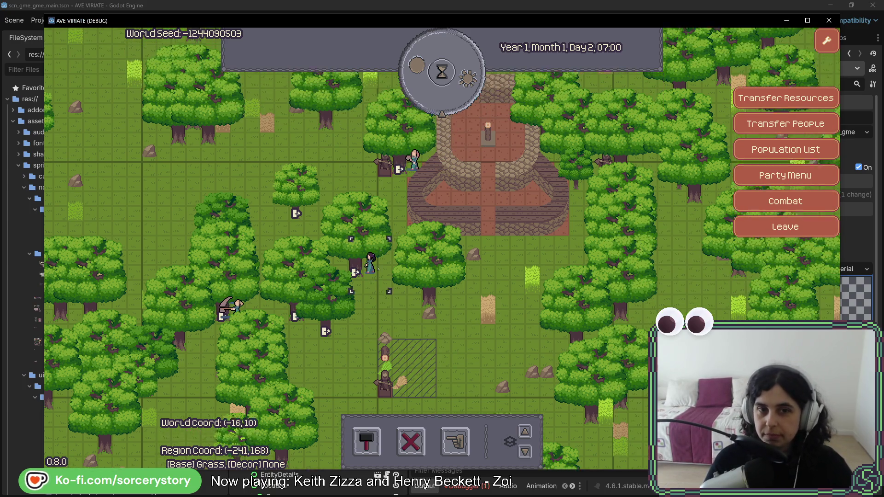
pyautogui.click(414, 212)
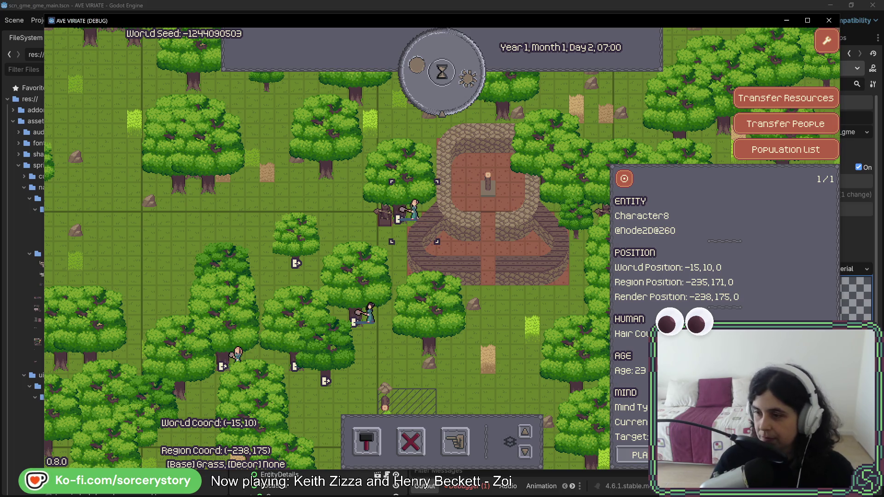
pyautogui.press('Escape')
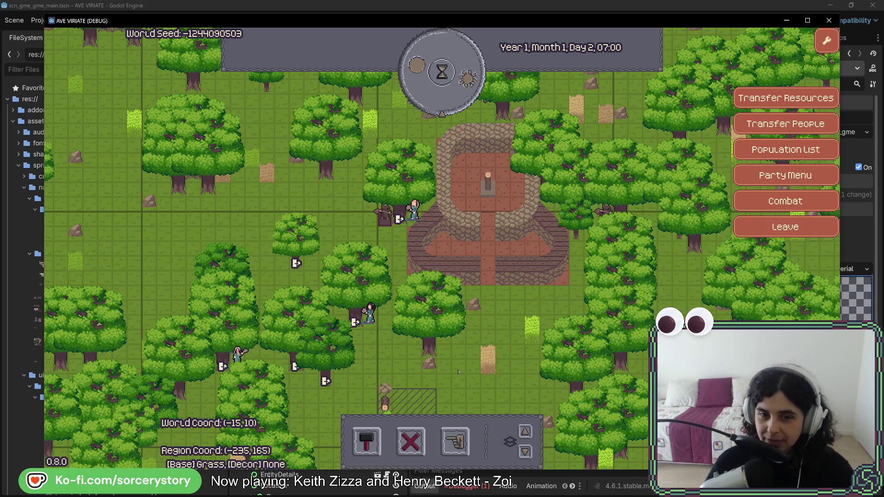
pyautogui.press('s')
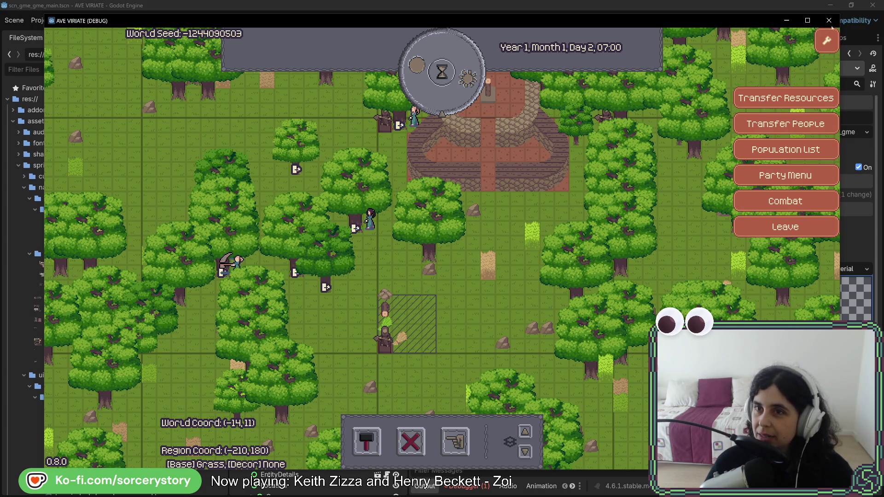
pyautogui.click(829, 21)
# Relaunch the game, start a New Game and visit the new player settlement
pyautogui.click(726, 20)
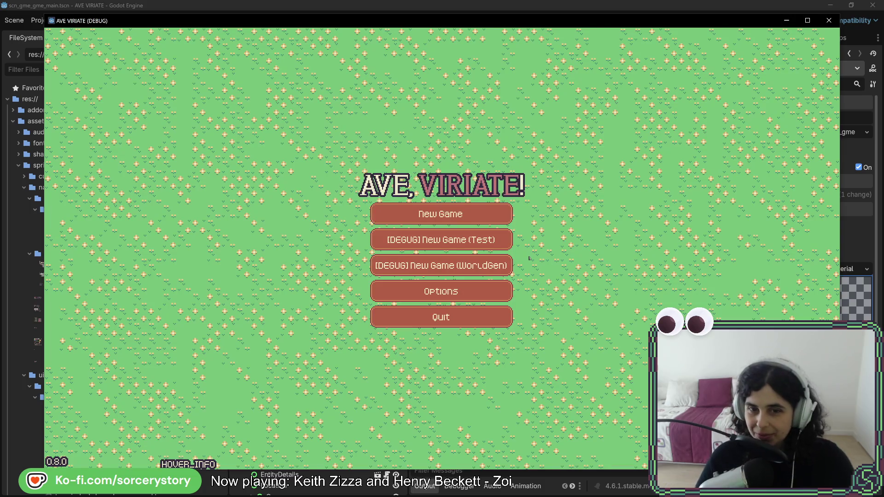
pyautogui.click(485, 215)
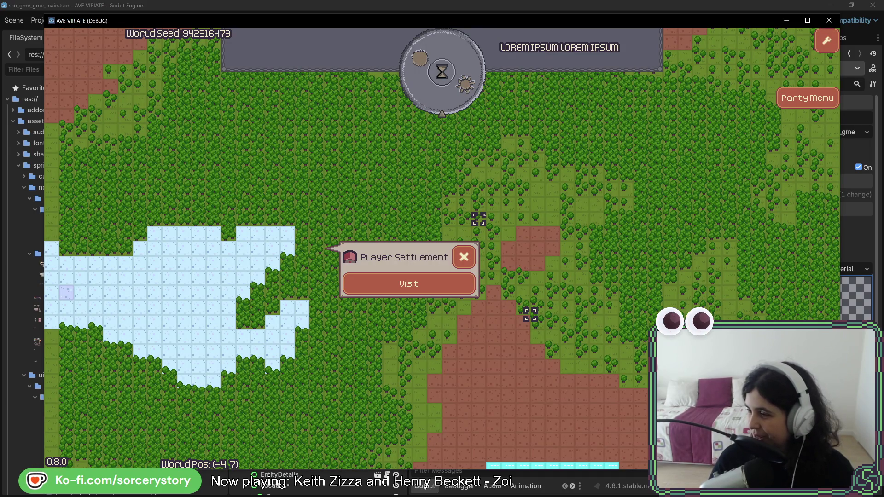
pyautogui.click(423, 288)
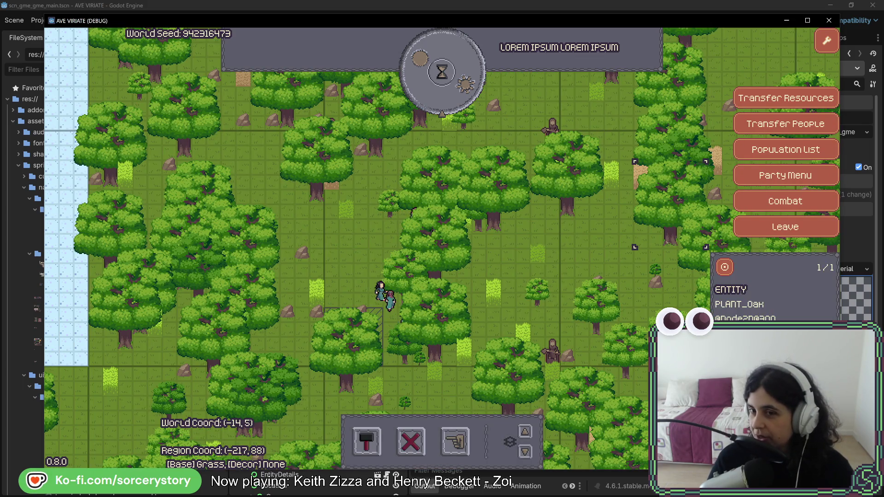
pyautogui.press('w')
pyautogui.press('a')
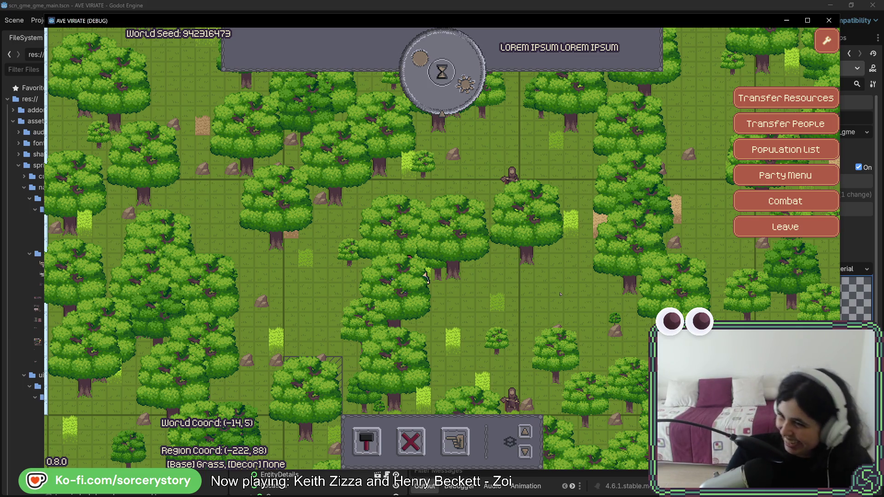
# Designate a rectangular patch of oaks for extraction, then pass one hour to Day 1, 09:00
pyautogui.press('s')
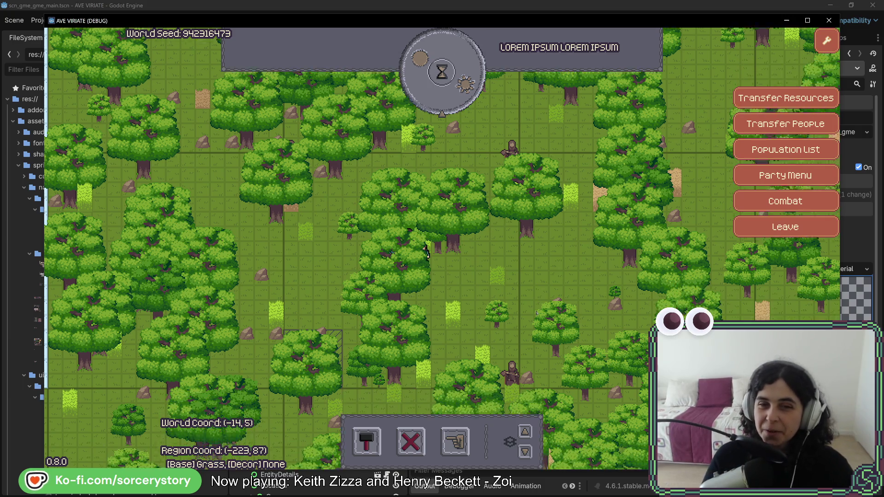
pyautogui.click(455, 442)
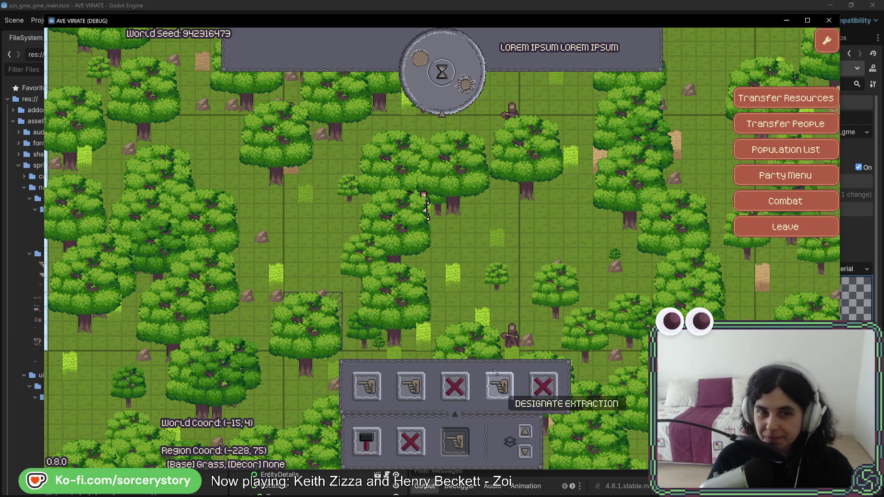
pyautogui.moveTo(293, 132); pyautogui.dragTo(431, 263)
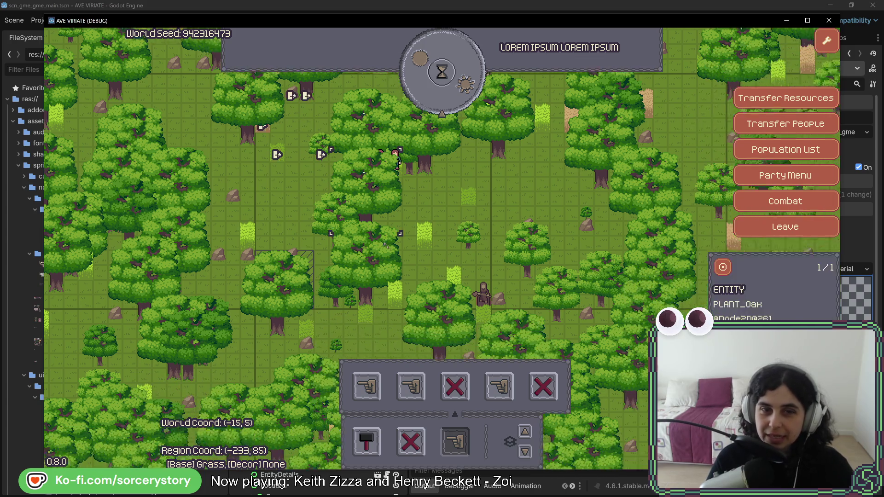
pyautogui.press('w')
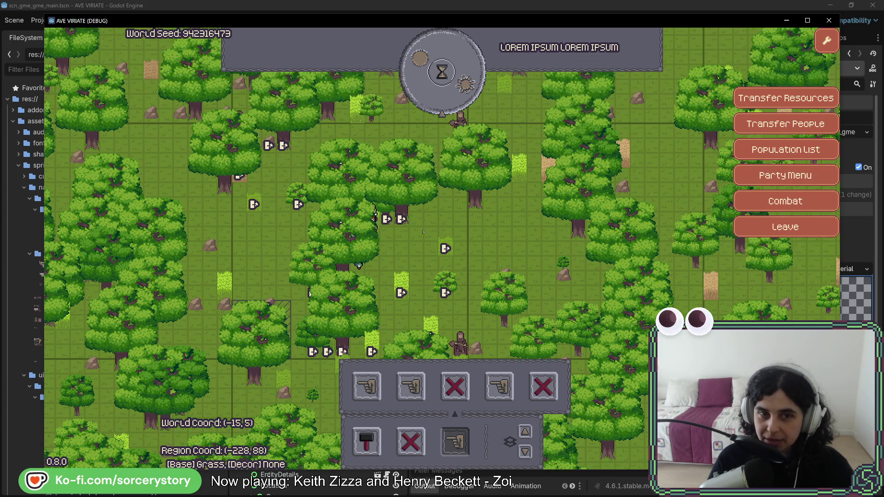
pyautogui.click(460, 88)
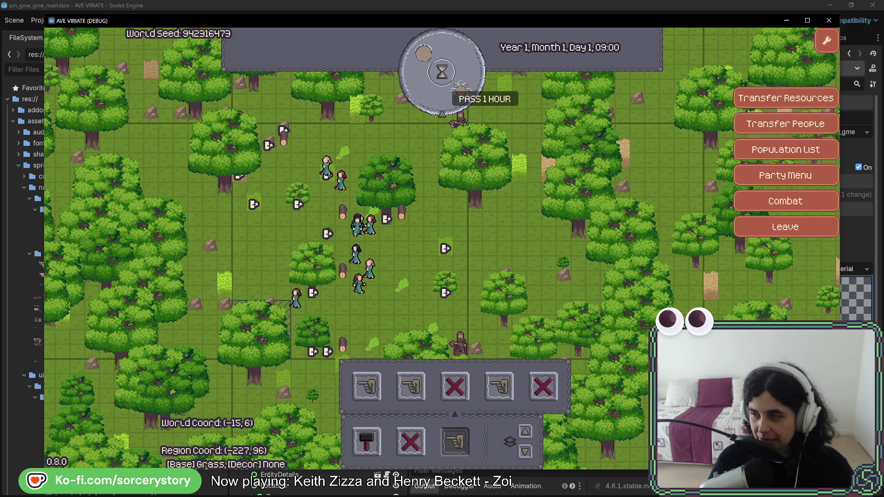